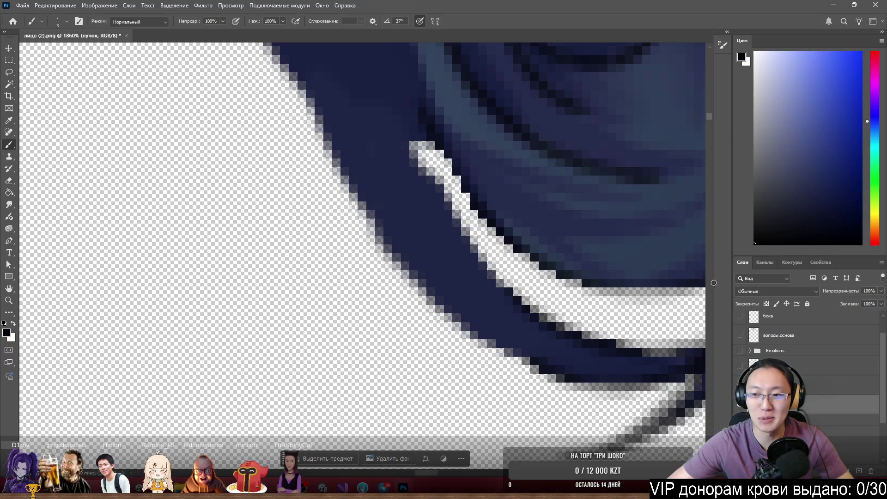
Shrink the brush to 1 px and line the bun's lower hair edge with a thin dark stroke
key(bracketleft)
key(bracketleft)
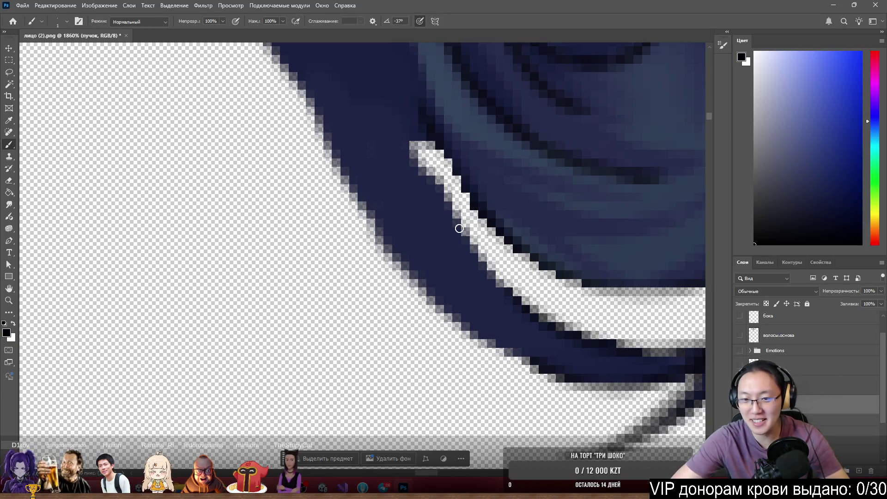
mouse_move(474, 243)
mouse_down()
mouse_move(497, 279)
mouse_move(440, 193)
mouse_move(427, 143)
mouse_move(471, 261)
mouse_up()
mouse_move(518, 359)
mouse_down()
mouse_move(511, 348)
mouse_move(535, 365)
mouse_move(481, 340)
mouse_move(387, 248)
mouse_move(319, 127)
mouse_move(313, 90)
mouse_up()
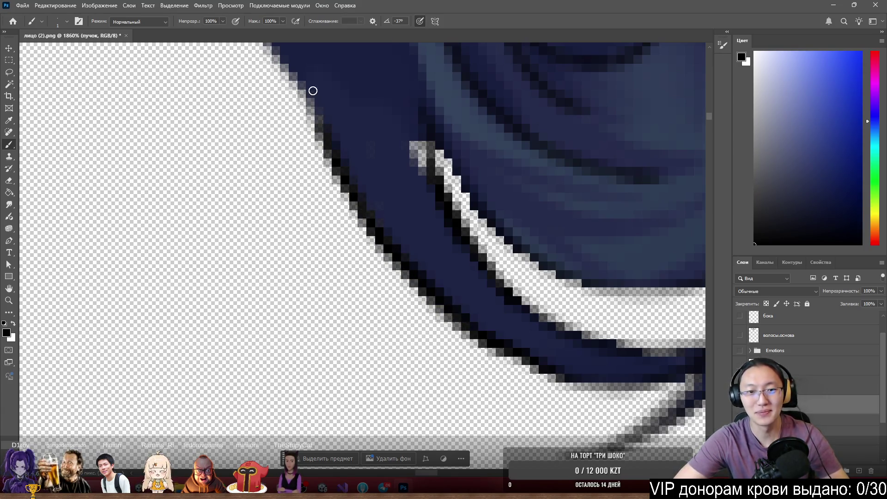
scroll(316, 86, down, 4)
scroll(483, 143, up, 3)
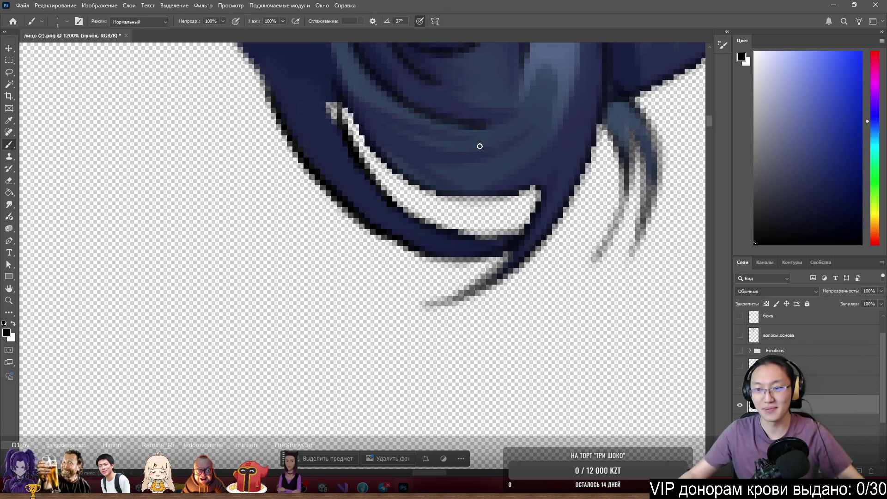
scroll(614, 175, up, 5)
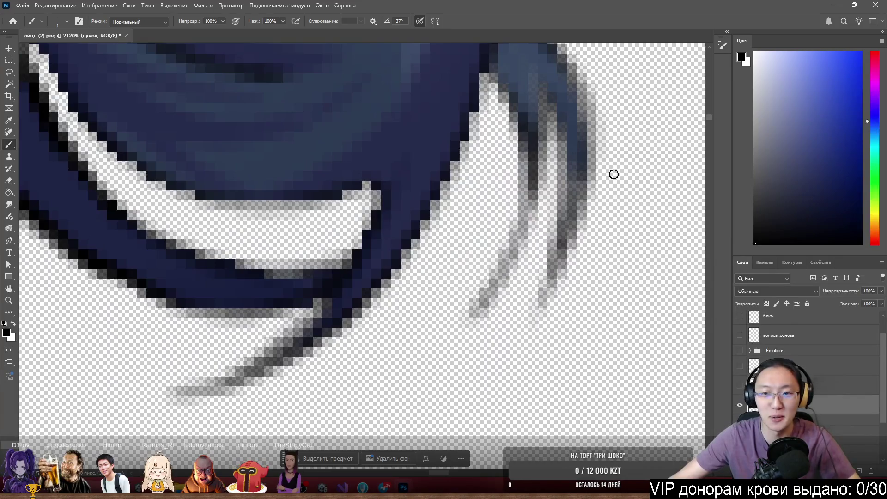
scroll(613, 174, up, 2)
Darken the left and right hanging hair strands
mouse_move(495, 107)
mouse_down()
mouse_move(521, 232)
mouse_move(515, 214)
mouse_move(525, 224)
mouse_move(522, 259)
mouse_move(532, 245)
mouse_move(517, 286)
mouse_up()
mouse_move(558, 148)
mouse_down()
mouse_move(542, 162)
mouse_move(535, 134)
mouse_move(550, 161)
mouse_move(549, 314)
mouse_move(587, 190)
mouse_move(556, 72)
mouse_move(544, 76)
mouse_move(541, 63)
mouse_move(576, 95)
mouse_up()
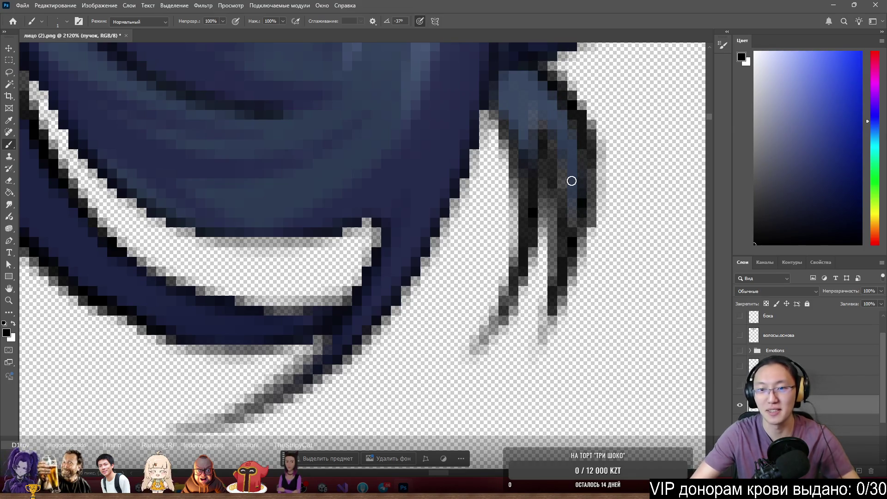
scroll(571, 180, down, 8)
scroll(532, 217, up, 4)
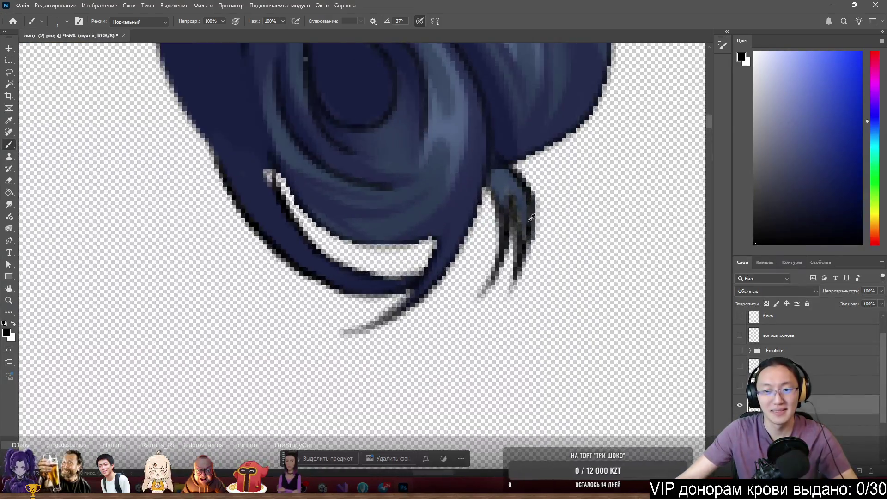
scroll(532, 218, up, 2)
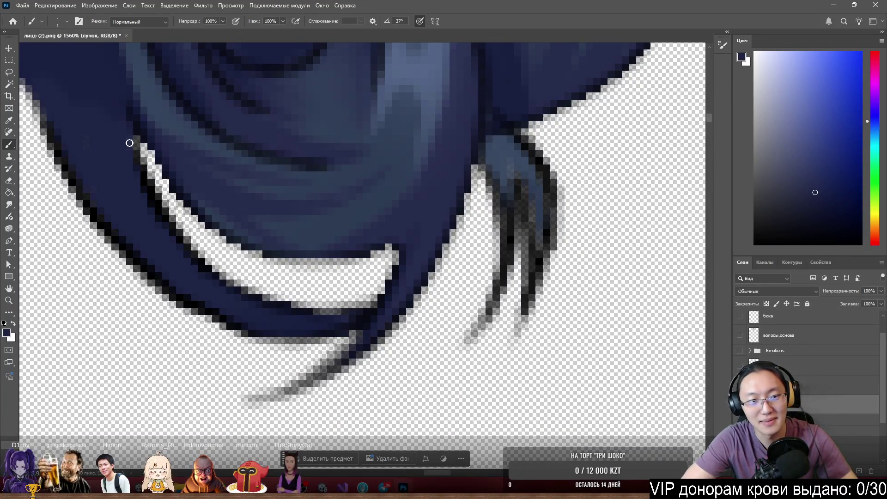
Repaint the inner and right-hand hanging strands in dark navy sampled from the hair
alt+click(146, 179)
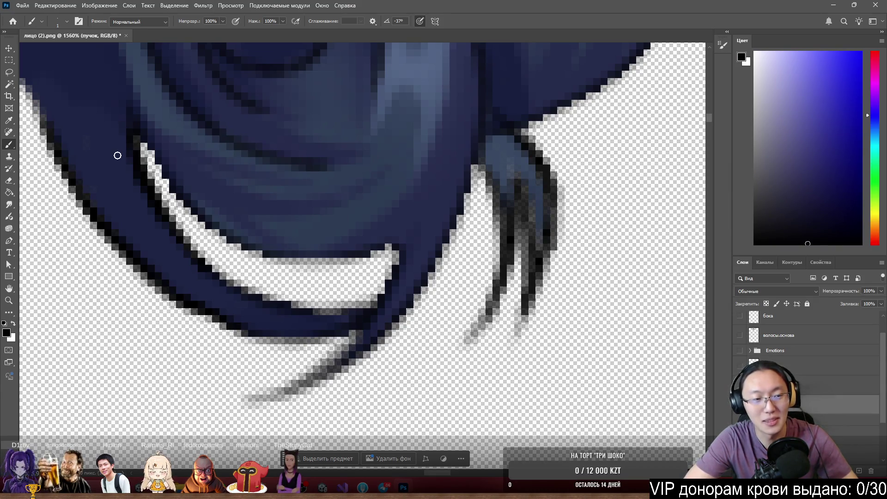
scroll(649, 193, up, 2)
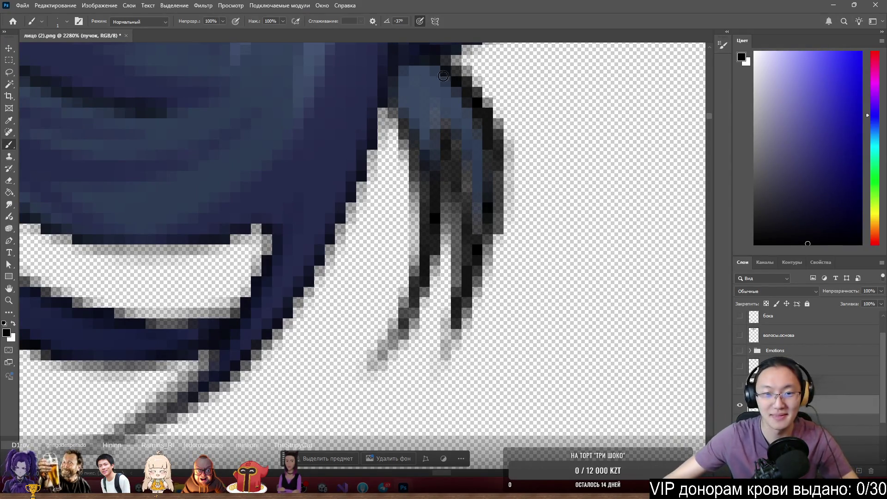
alt+click(385, 99)
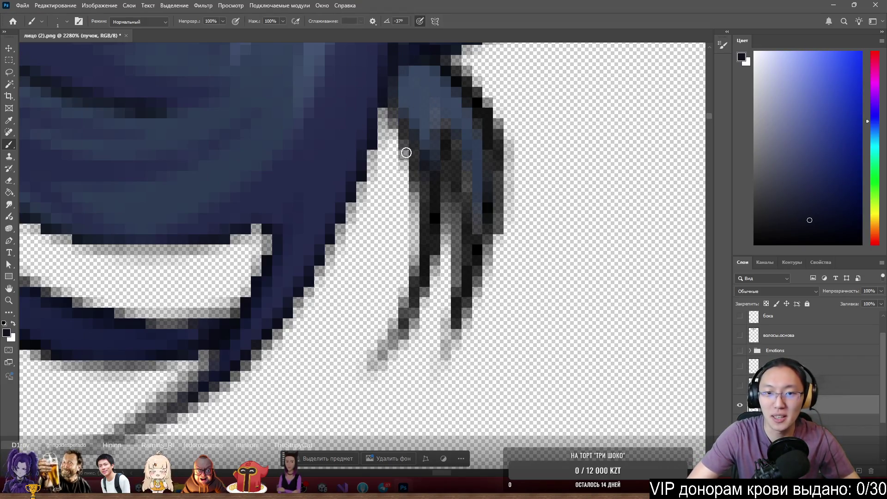
drag(402, 149, 419, 257)
mouse_move(415, 197)
mouse_down()
mouse_move(417, 260)
mouse_move(439, 242)
mouse_move(458, 192)
mouse_move(462, 299)
mouse_up()
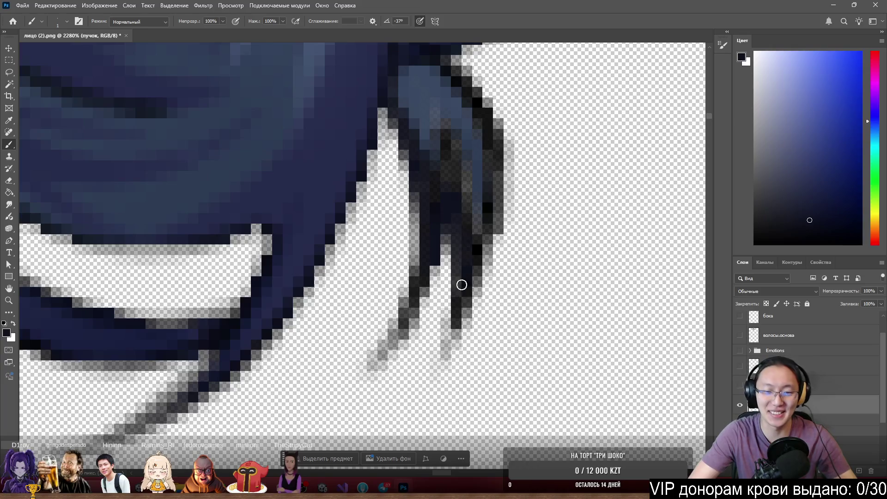
mouse_move(489, 165)
mouse_down()
mouse_move(493, 151)
mouse_move(456, 141)
mouse_move(430, 202)
mouse_move(430, 138)
mouse_up()
Add a blue-grey highlight down the strand, then re-darken its middle and right edge in navy
alt+click(430, 111)
drag(437, 91, 472, 237)
mouse_move(445, 131)
mouse_down()
mouse_move(468, 185)
mouse_move(472, 251)
mouse_up()
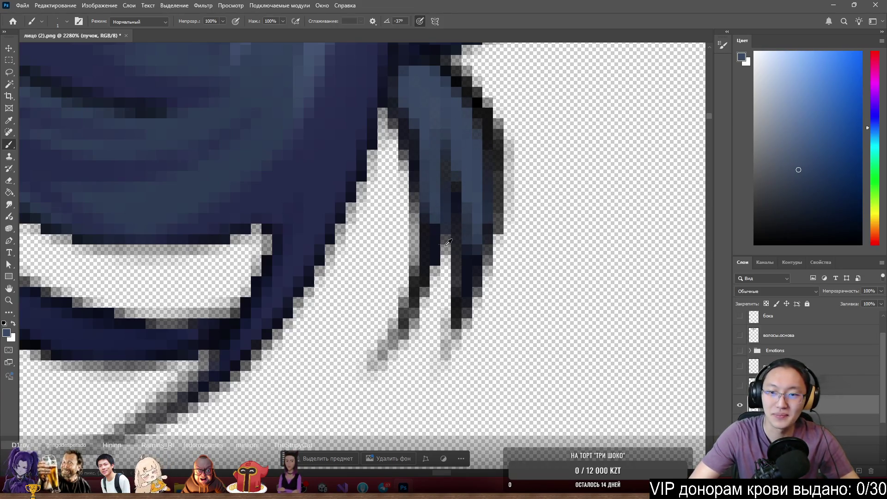
alt+click(425, 218)
mouse_move(424, 158)
mouse_down()
mouse_move(443, 220)
mouse_move(452, 194)
mouse_move(458, 285)
mouse_up()
mouse_move(485, 216)
mouse_down()
mouse_move(495, 222)
mouse_move(487, 235)
mouse_up()
scroll(447, 305, down, 5)
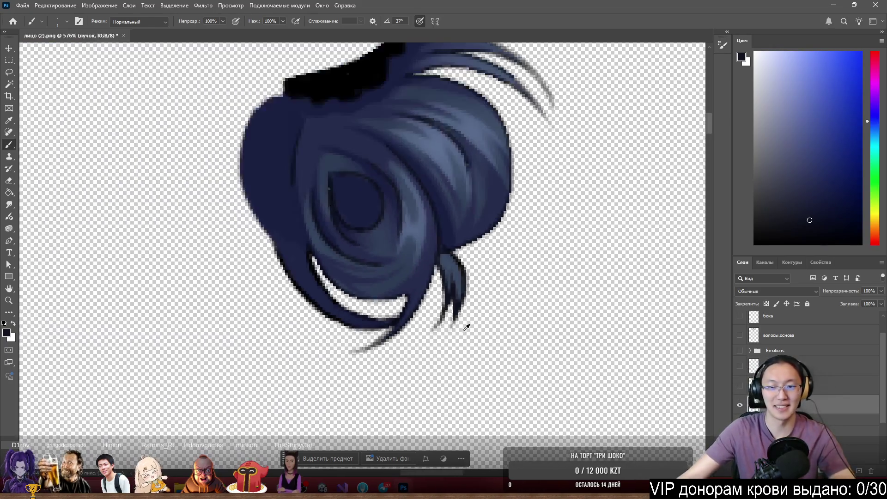
Paint the pale pixel row under the bun's lower hair band black
scroll(469, 321, up, 5)
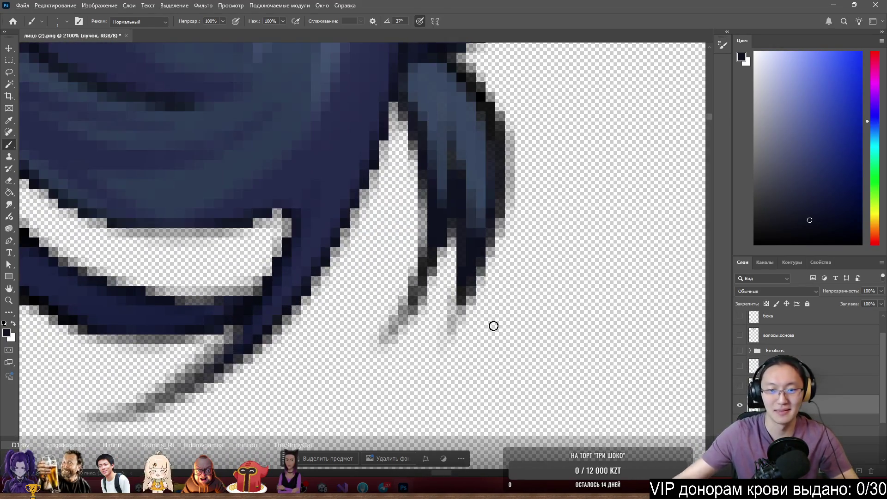
scroll(494, 326, down, 4)
scroll(367, 262, up, 7)
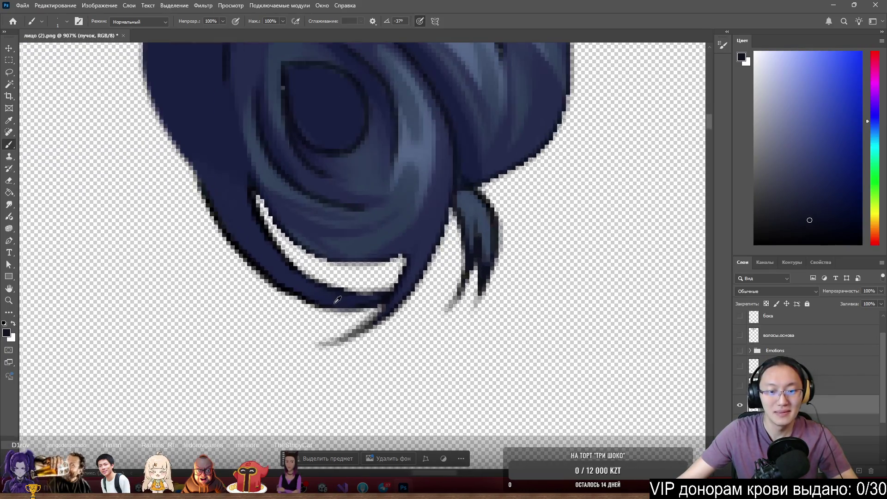
key(d)
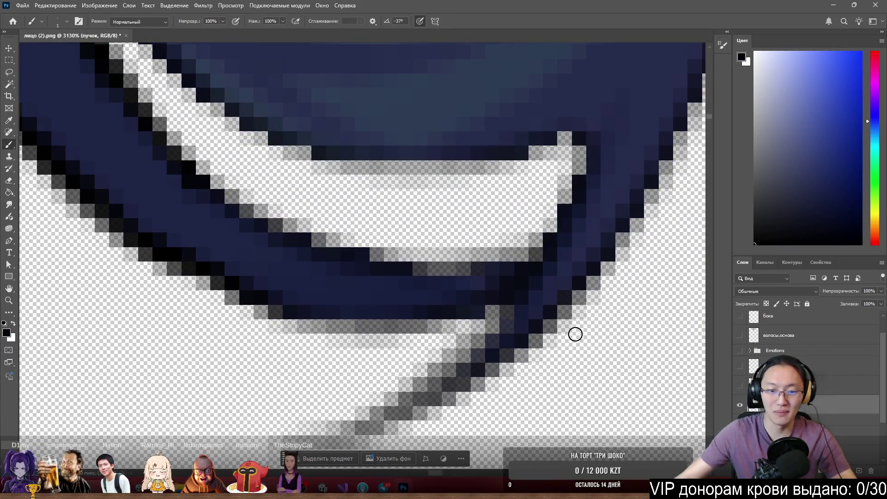
mouse_move(329, 326)
mouse_down()
mouse_move(441, 327)
mouse_move(337, 313)
mouse_move(399, 326)
mouse_move(382, 359)
mouse_move(402, 355)
mouse_move(328, 362)
mouse_move(347, 357)
mouse_up()
key(e)
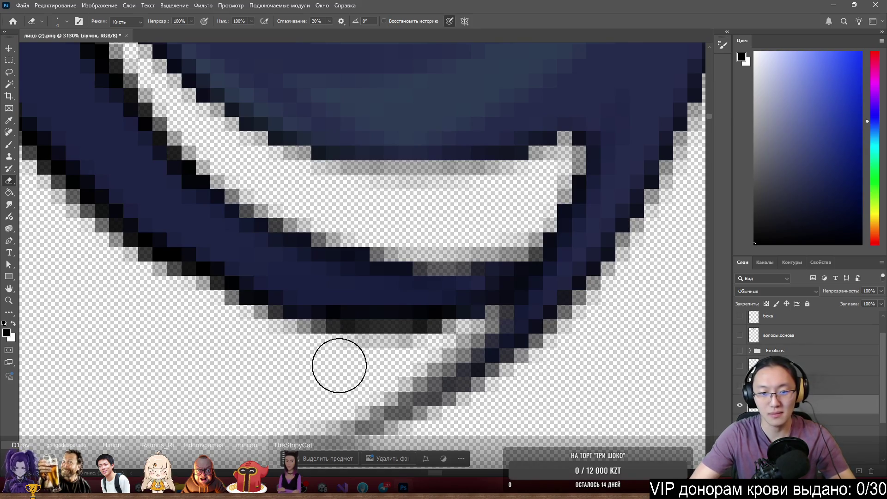
key(b)
Make the base hair, face and lower layers visible again
scroll(356, 367, down, 10)
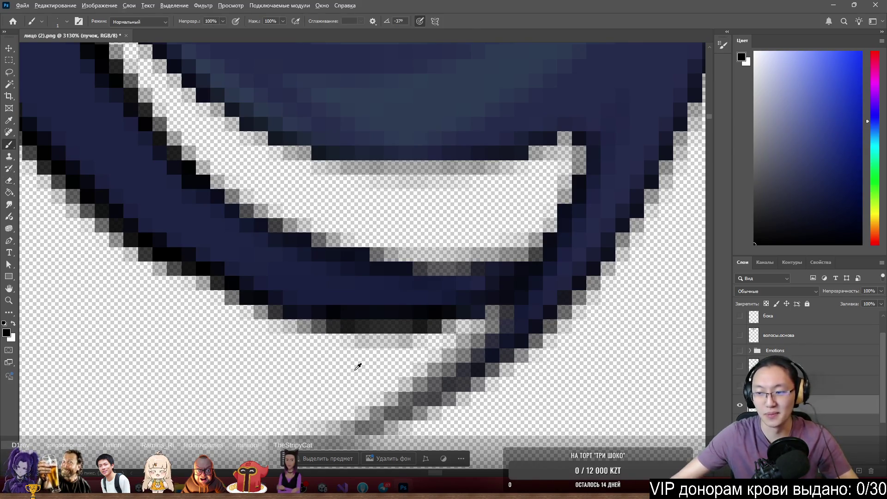
scroll(443, 232, up, 2)
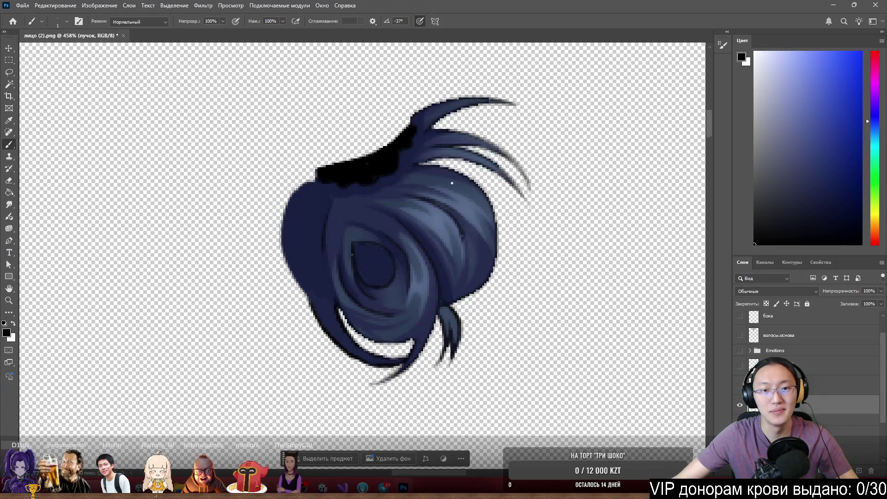
scroll(432, 173, up, 3)
scroll(238, 255, down, 4)
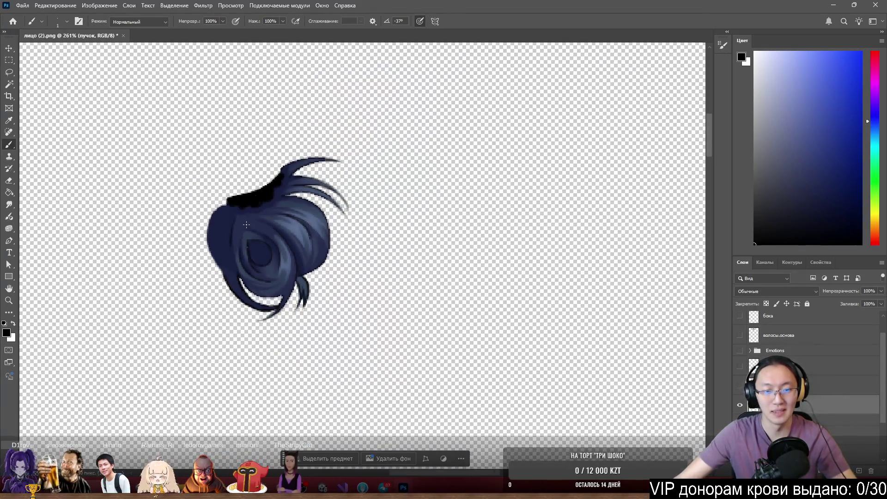
drag(740, 335, 740, 410)
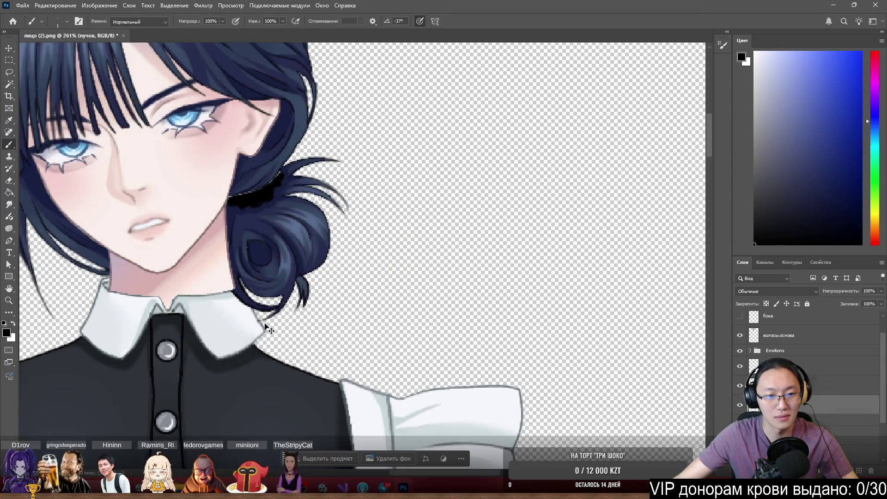
Reselect the пучок layer and solo its visibility so only the bun shows on transparency
ctrl+click(242, 333)
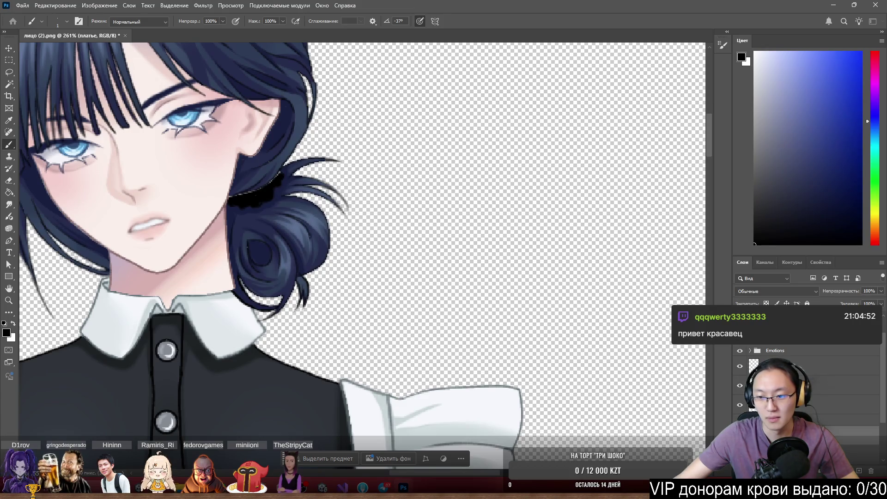
ctrl+click(227, 252)
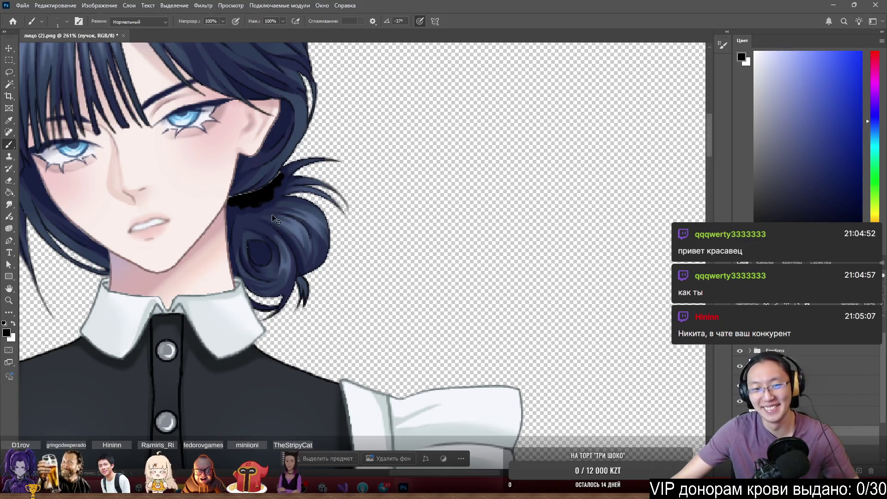
scroll(277, 216, up, 5)
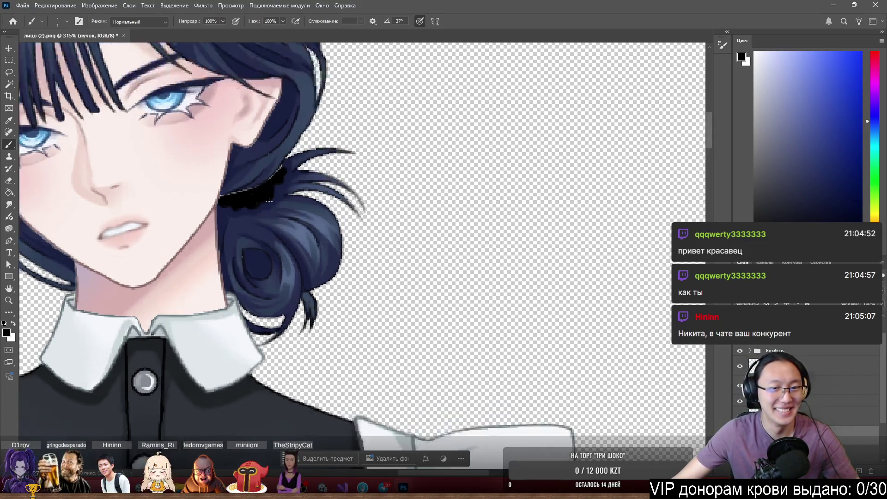
scroll(199, 215, up, 2)
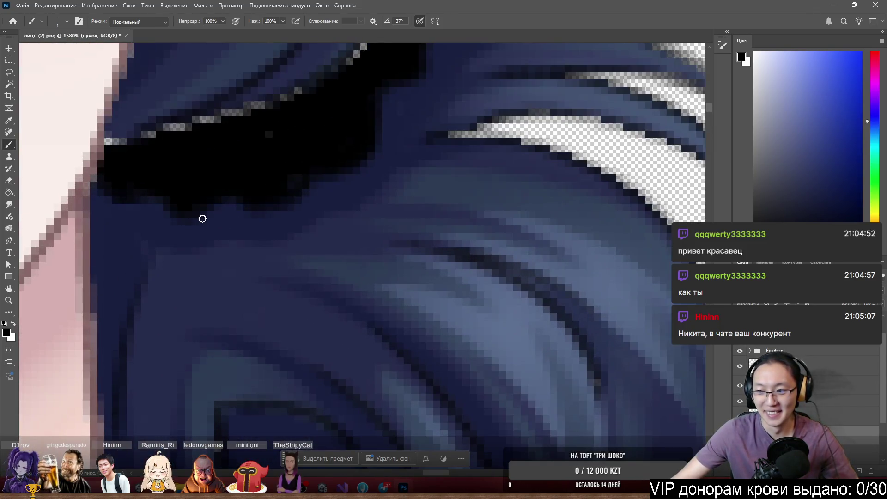
scroll(305, 283, down, 2)
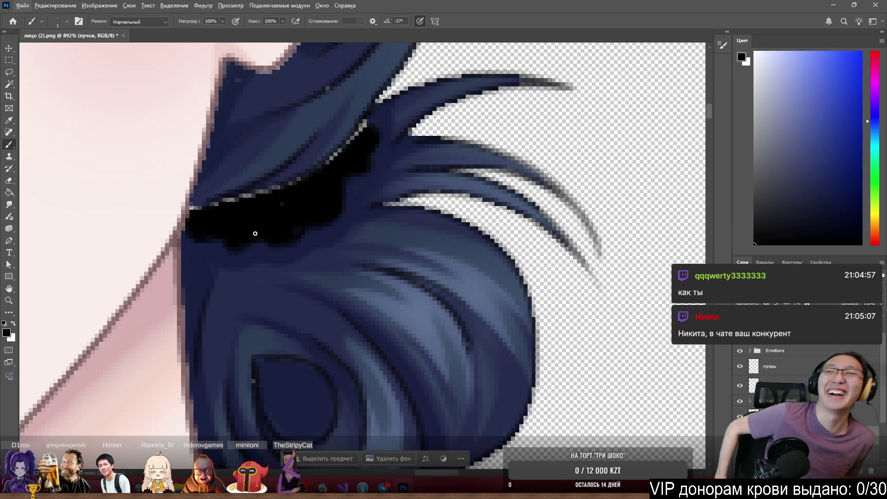
scroll(370, 215, down, 2)
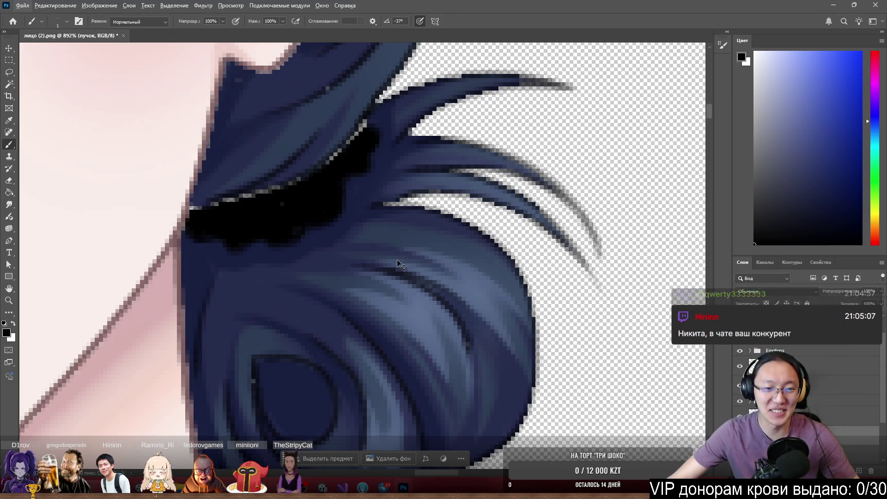
scroll(434, 272, up, 2)
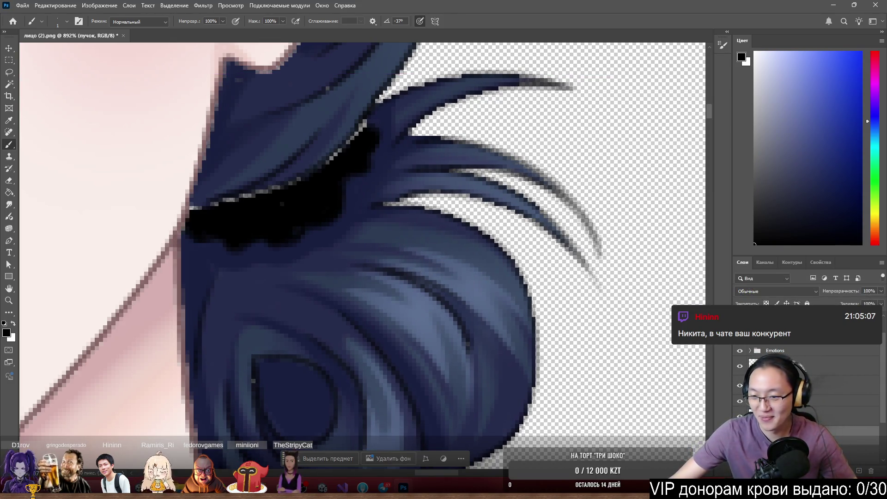
alt+click(739, 416)
scroll(170, 232, down, 2)
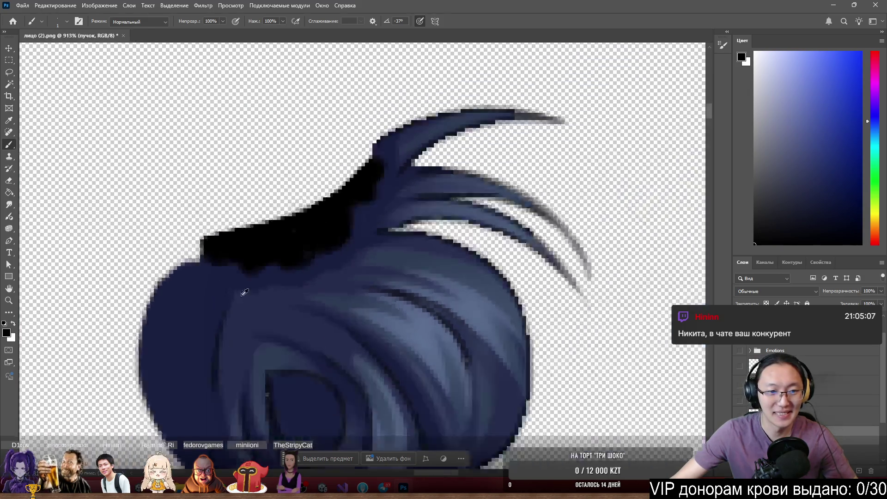
scroll(198, 311, up, 1)
scroll(273, 247, up, 4)
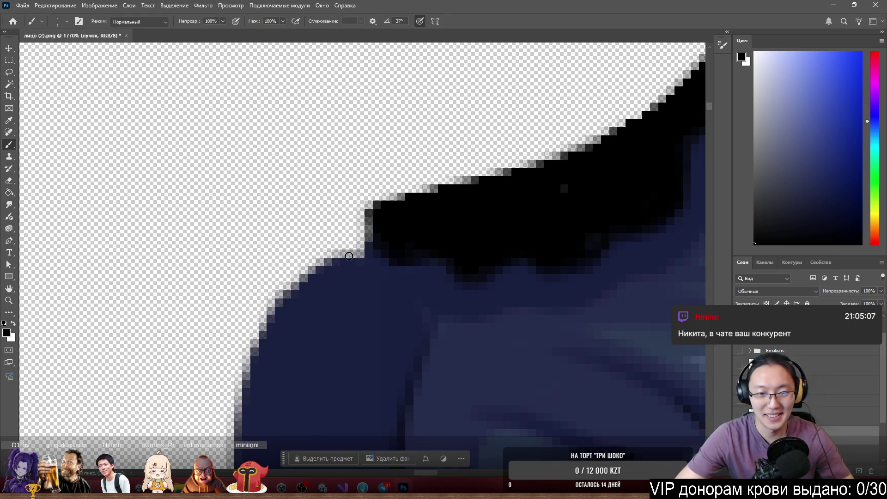
Enlarge the brush to 3 px and round off the notched navy hair edge, pushing its left side outward
mouse_move(354, 234)
mouse_down()
mouse_move(360, 224)
mouse_move(353, 234)
mouse_up()
mouse_move(381, 309)
mouse_down()
mouse_move(375, 272)
mouse_move(342, 249)
mouse_move(327, 242)
mouse_move(315, 293)
mouse_move(295, 291)
mouse_move(283, 258)
mouse_move(238, 331)
mouse_move(248, 290)
mouse_move(242, 333)
mouse_move(258, 373)
mouse_up()
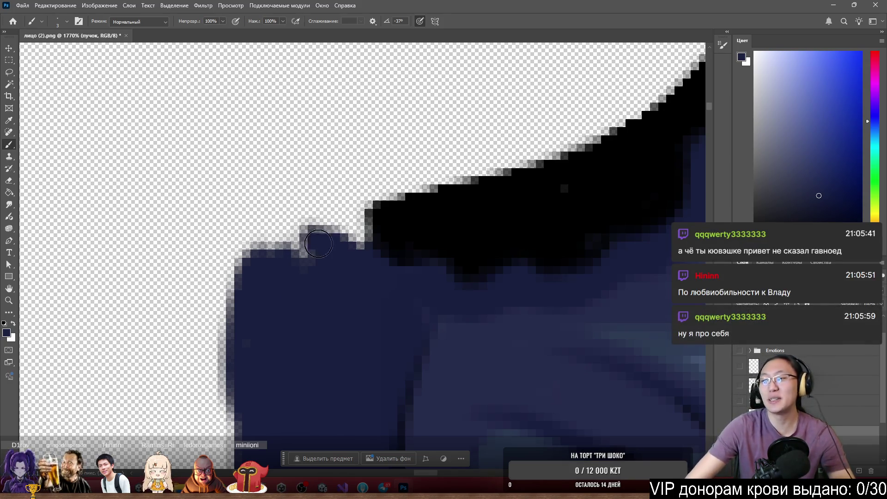
mouse_move(332, 256)
mouse_down()
mouse_move(333, 274)
mouse_move(291, 268)
mouse_move(337, 277)
mouse_move(354, 254)
mouse_move(321, 212)
mouse_move(319, 260)
mouse_up()
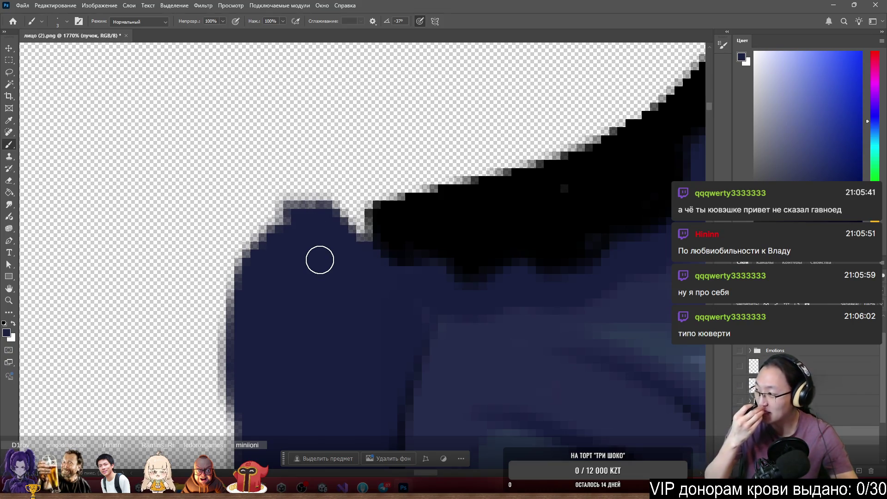
mouse_move(265, 222)
mouse_down()
mouse_move(240, 374)
mouse_move(230, 311)
mouse_move(230, 356)
mouse_move(264, 241)
mouse_up()
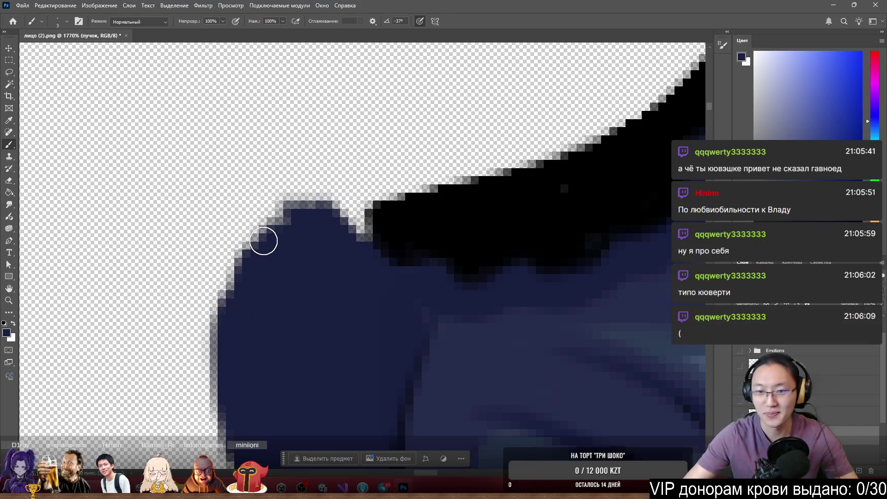
Extend the black shape leftward over the navy bump
scroll(263, 238, down, 5)
scroll(327, 134, up, 3)
scroll(320, 182, down, 1)
scroll(319, 182, down, 2)
scroll(355, 206, up, 4)
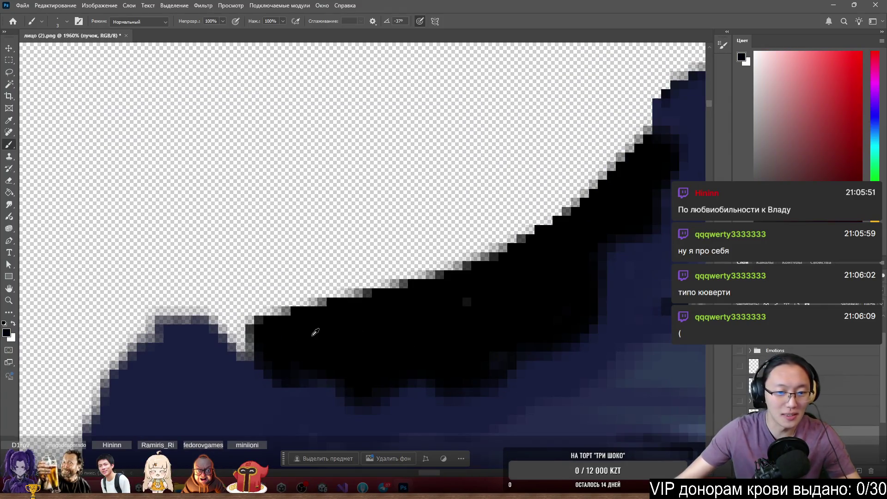
mouse_move(273, 311)
mouse_down()
mouse_move(224, 311)
mouse_move(217, 336)
mouse_move(198, 311)
mouse_move(188, 250)
mouse_move(210, 285)
mouse_move(172, 258)
mouse_move(145, 261)
mouse_move(166, 312)
mouse_up()
scroll(119, 317, down, 5)
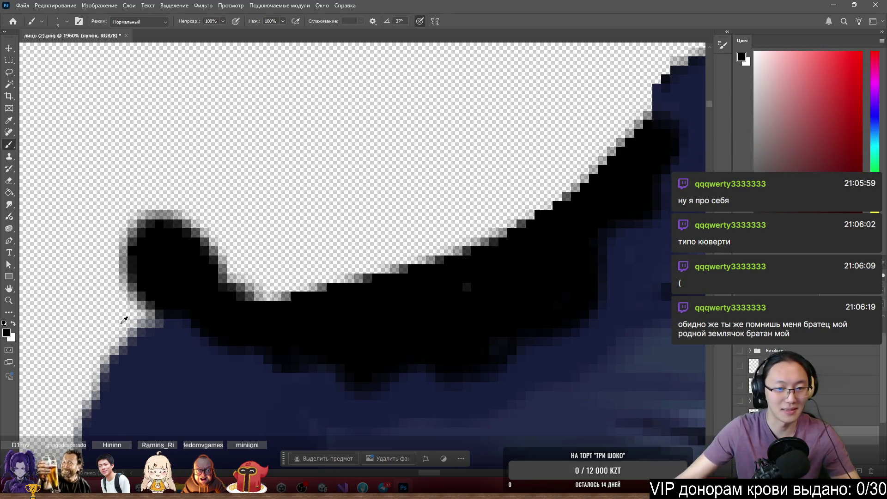
scroll(131, 367, down, 2)
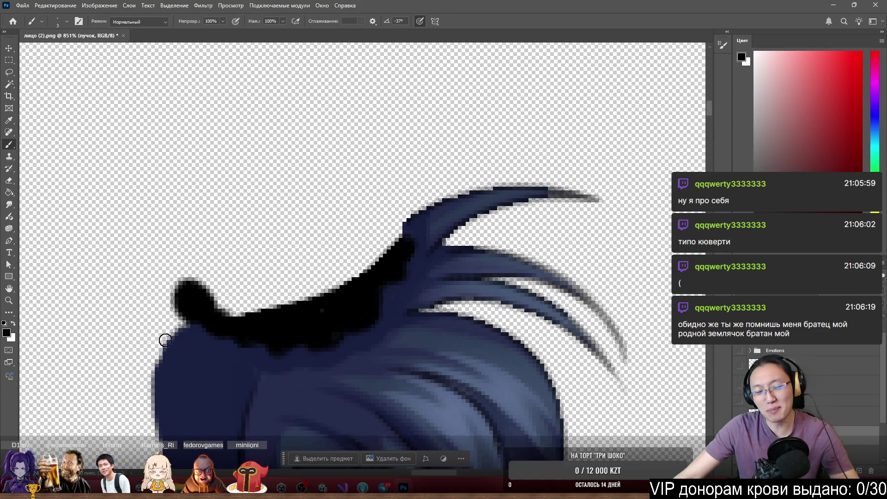
Extend the bun's navy left edge upward into a new pointed tip
scroll(196, 317, up, 1)
scroll(224, 336, up, 4)
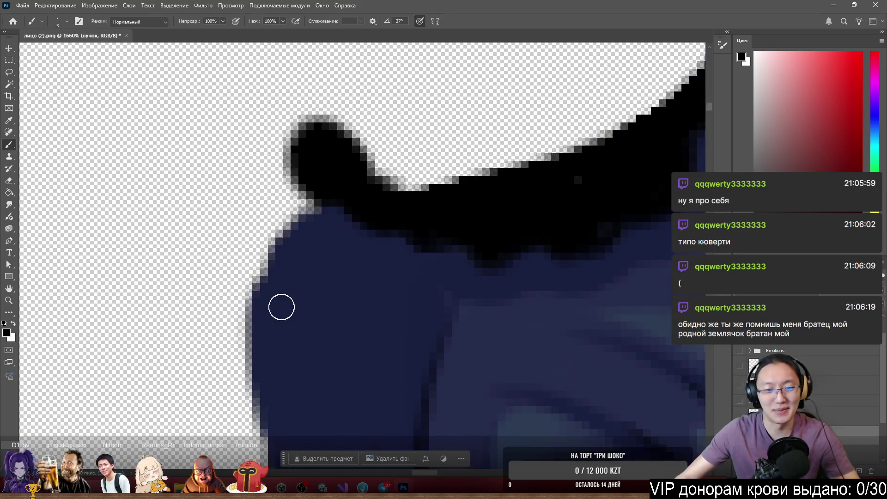
alt+click(279, 286)
mouse_move(265, 259)
mouse_down()
mouse_move(259, 342)
mouse_move(242, 333)
mouse_move(258, 184)
mouse_move(271, 172)
mouse_move(278, 118)
mouse_move(299, 240)
mouse_move(272, 208)
mouse_up()
drag(287, 256, 264, 207)
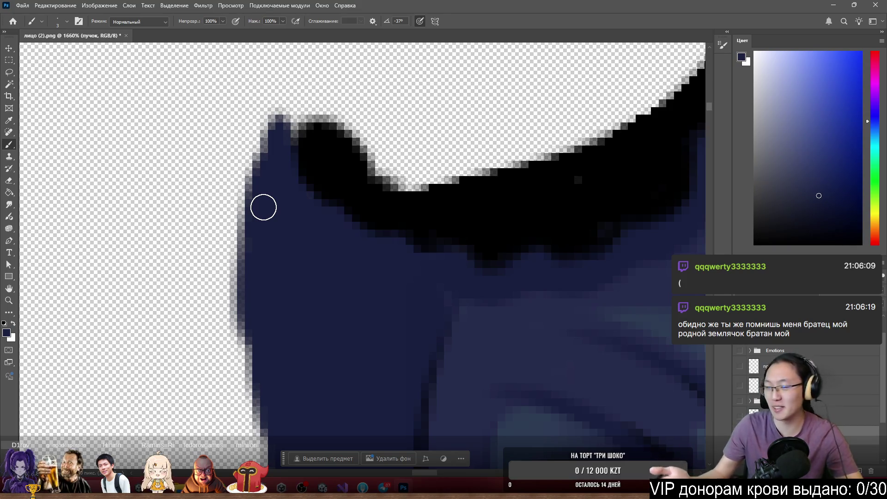
mouse_move(277, 123)
mouse_down()
mouse_move(258, 184)
mouse_move(252, 311)
mouse_move(229, 319)
mouse_move(231, 249)
mouse_up()
drag(249, 166, 228, 179)
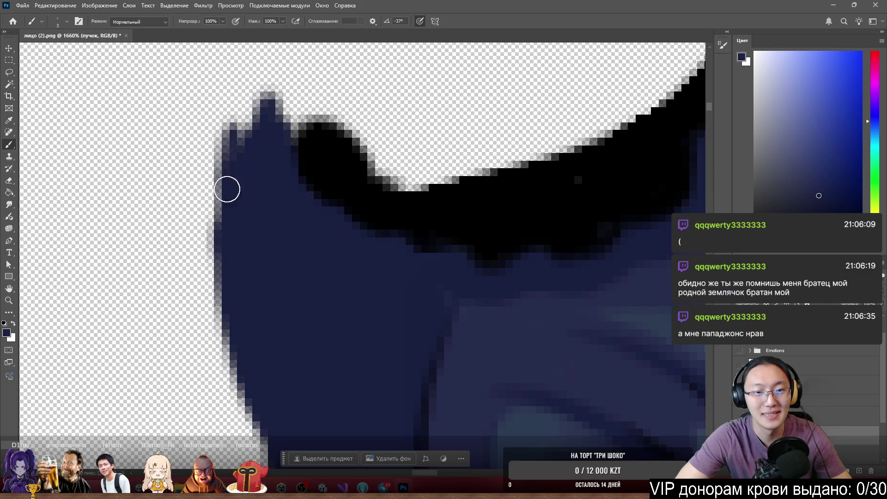
Add black near the top spike and fill the hair's left edge with navy
alt+click(307, 131)
mouse_move(307, 129)
mouse_down()
mouse_move(266, 104)
mouse_move(264, 129)
mouse_move(291, 101)
mouse_move(262, 119)
mouse_move(286, 127)
mouse_move(249, 87)
mouse_move(245, 121)
mouse_up()
alt+click(249, 174)
mouse_move(248, 164)
mouse_down()
mouse_move(246, 149)
mouse_move(224, 184)
mouse_move(202, 149)
mouse_up()
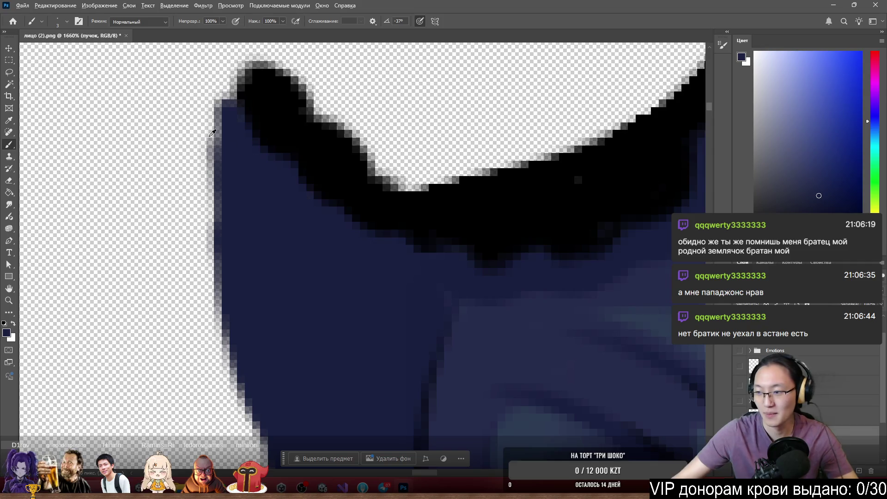
Fill the gap above the black shape's edge with black along the bun's top
scroll(204, 150, down, 5)
scroll(105, 134, up, 3)
scroll(336, 326, up, 4)
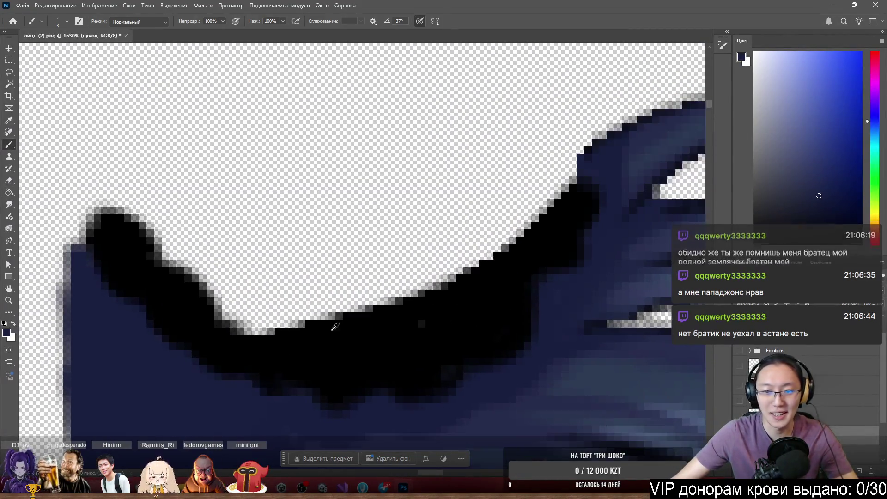
scroll(336, 326, up, 2)
alt+click(335, 326)
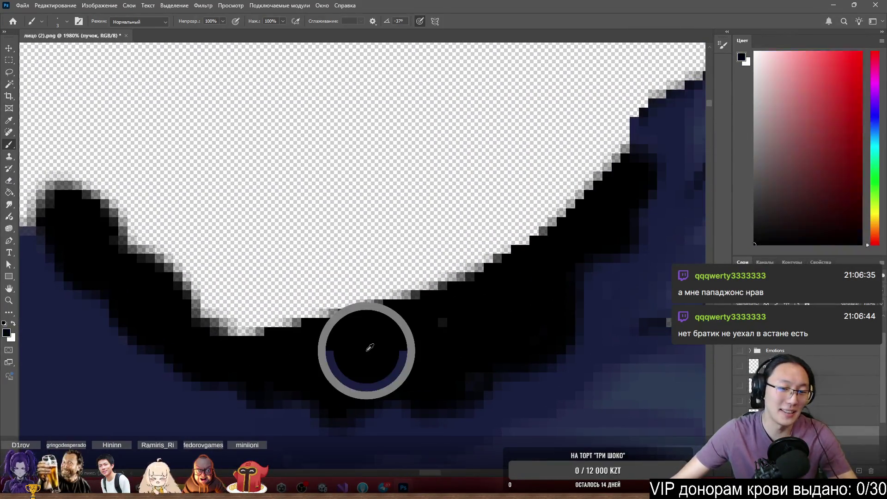
mouse_move(200, 296)
mouse_down()
mouse_move(115, 204)
mouse_move(202, 277)
mouse_move(298, 268)
mouse_move(176, 246)
mouse_move(550, 222)
mouse_move(601, 154)
mouse_move(554, 244)
mouse_move(578, 253)
mouse_move(543, 263)
mouse_move(555, 152)
mouse_move(608, 143)
mouse_move(418, 193)
mouse_move(363, 220)
mouse_move(150, 206)
mouse_move(103, 192)
mouse_move(295, 238)
mouse_up()
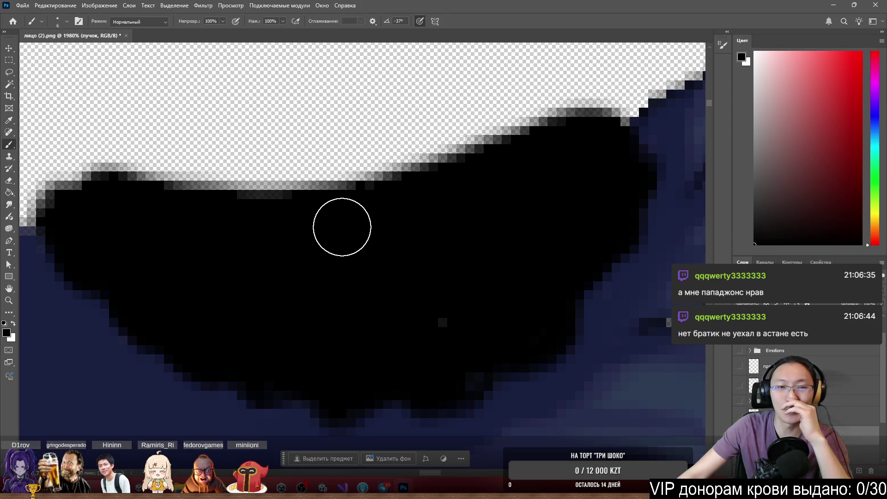
scroll(190, 156, down, 5)
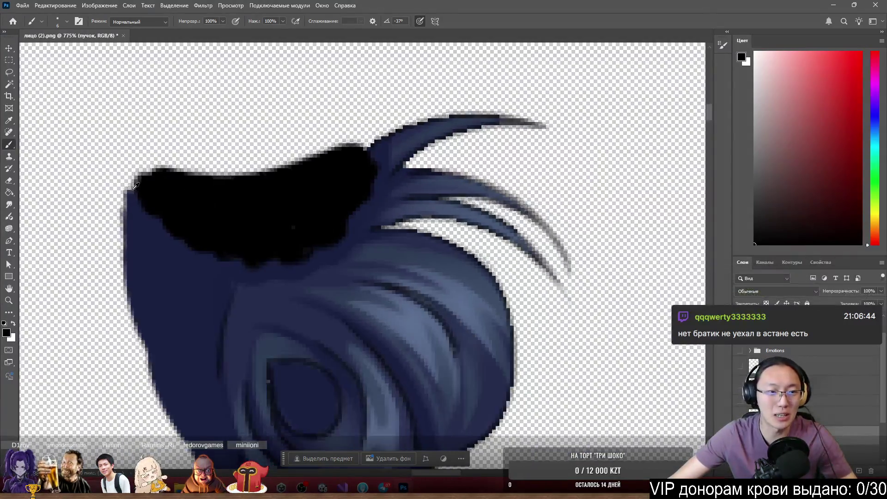
scroll(136, 186, up, 5)
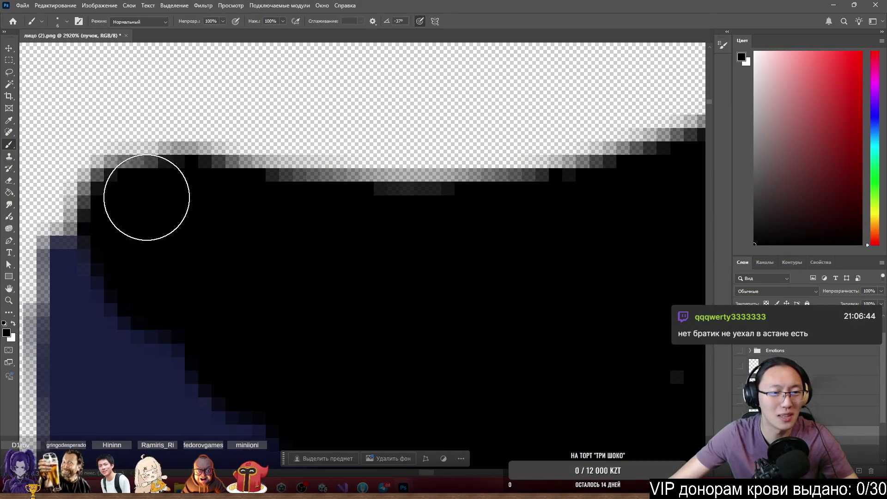
Paint black over the grey fringe pixels on the black shape's top-left edge
drag(147, 197, 233, 252)
scroll(234, 252, down, 5)
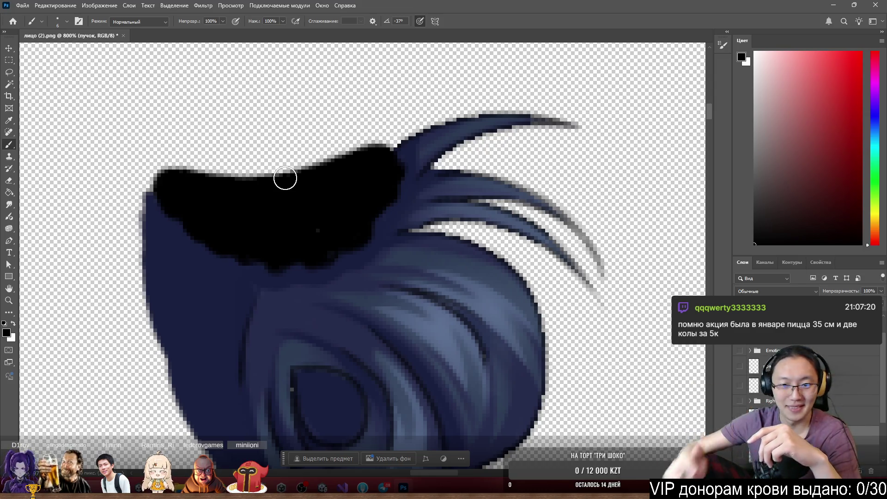
scroll(475, 163, down, 3)
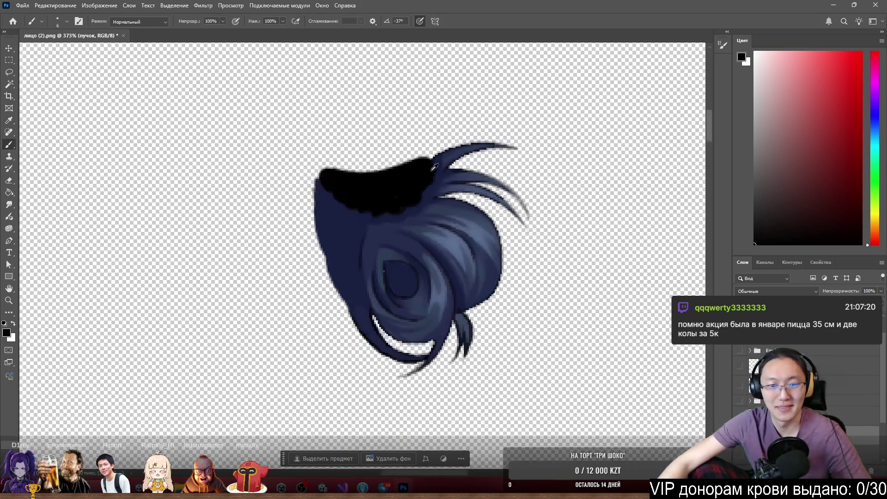
scroll(368, 178, up, 3)
scroll(369, 177, up, 3)
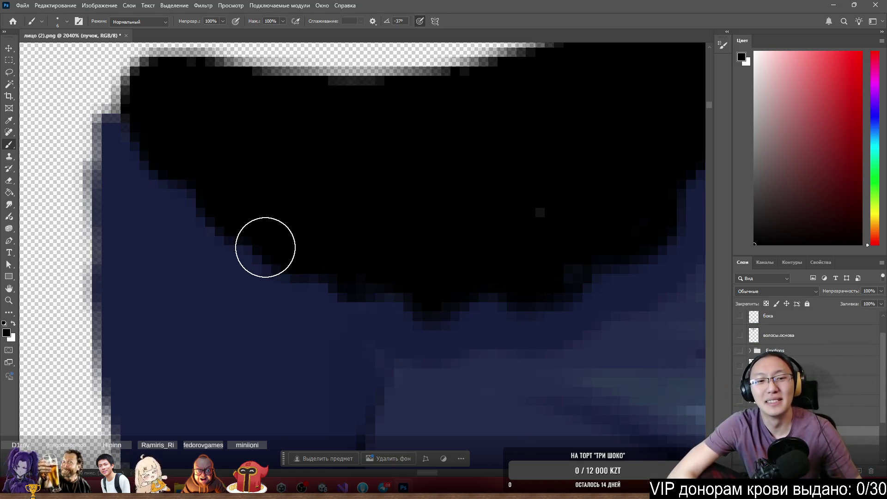
Sample the dark blue hair colour, inspect the edge, then reset the painting colour to black
alt+click(271, 319)
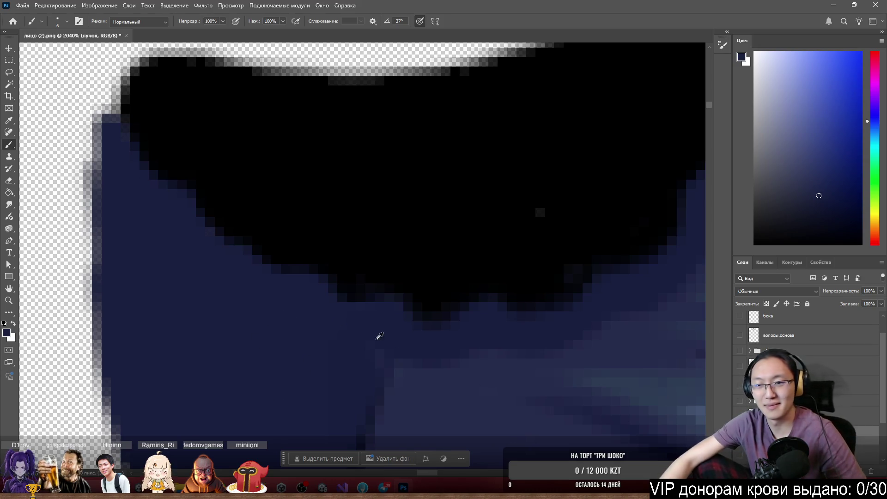
scroll(400, 342, down, 6)
scroll(311, 242, up, 5)
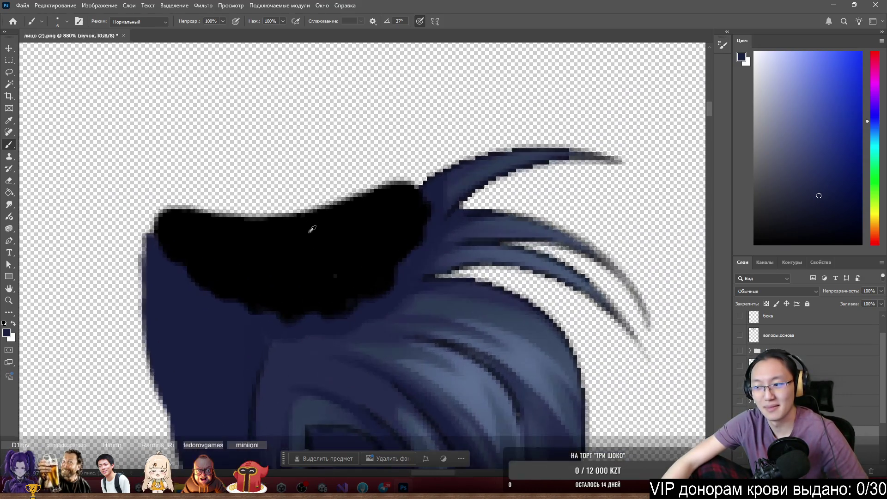
scroll(462, 252, left, 2)
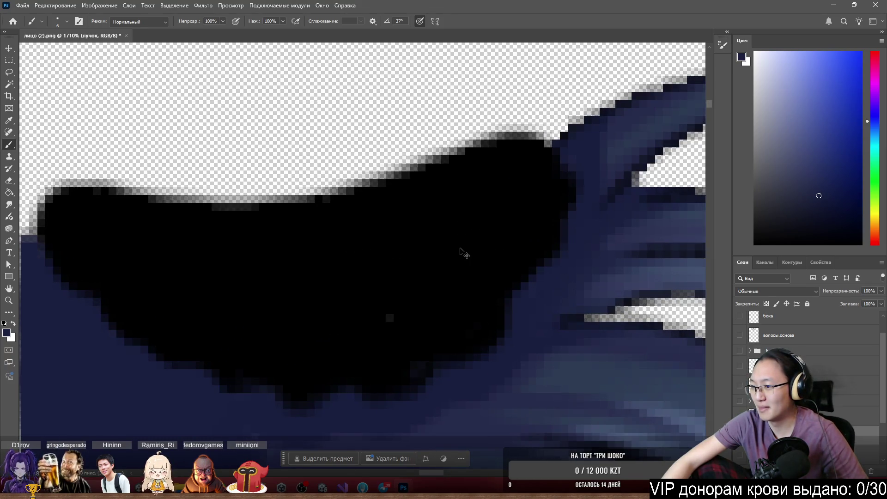
scroll(461, 253, left, 2)
scroll(461, 248, down, 2)
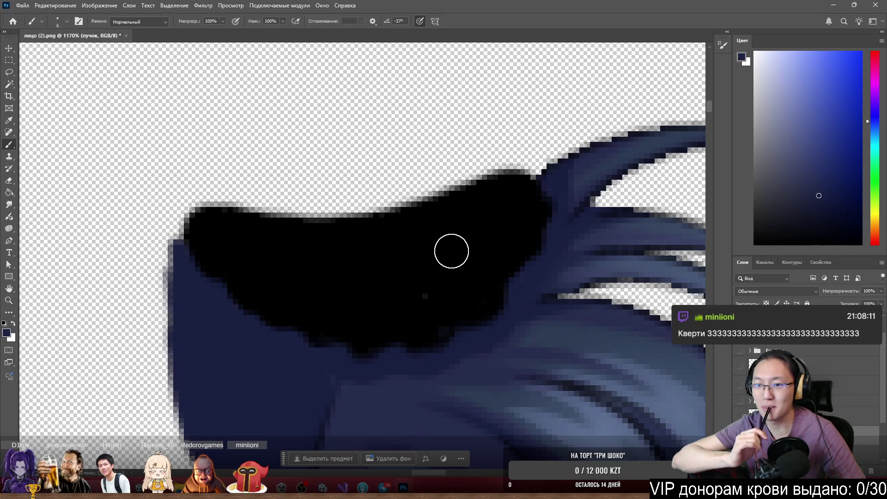
scroll(409, 266, down, 4)
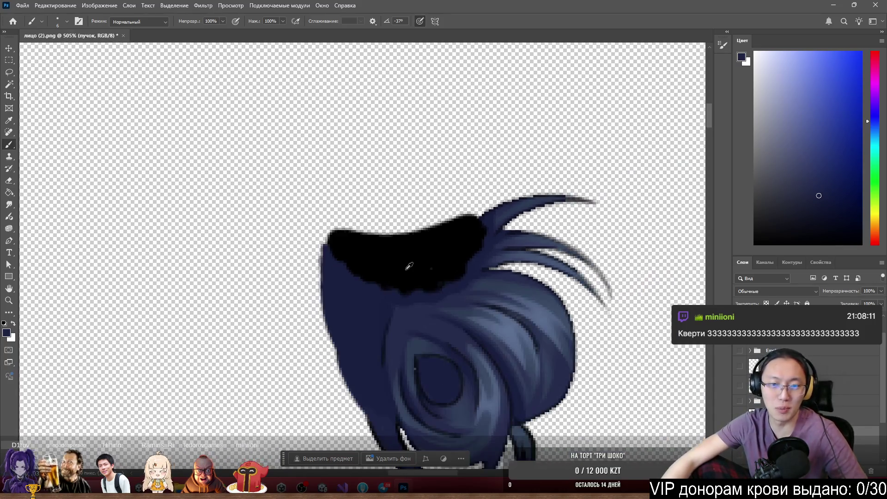
scroll(478, 266, up, 2)
scroll(520, 144, down, 3)
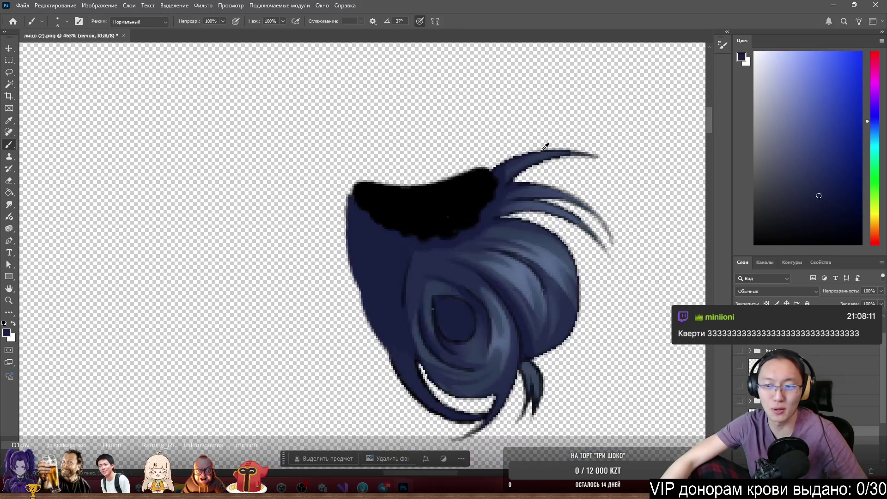
scroll(579, 161, up, 5)
scroll(579, 161, up, 3)
key(d)
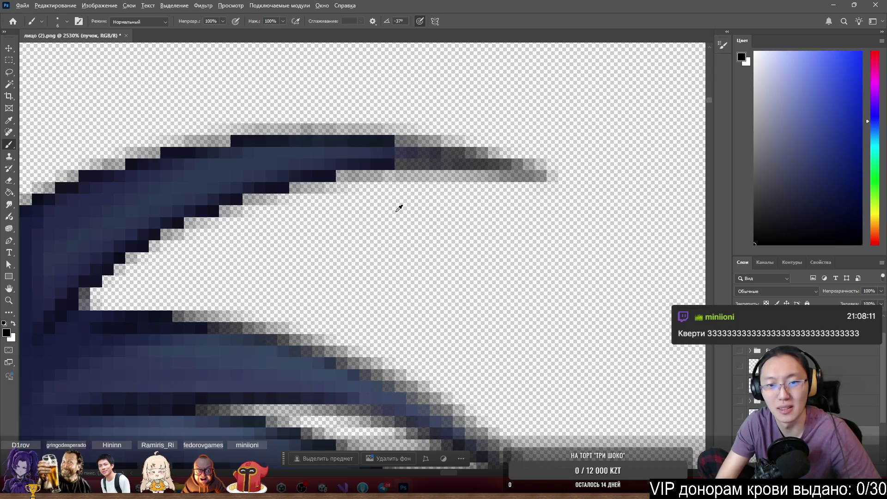
With a 1 px brush, paint the upper flyaway strand's tip black so it tapers to a point
key(bracketleft)
key(bracketleft)
key(bracketleft)
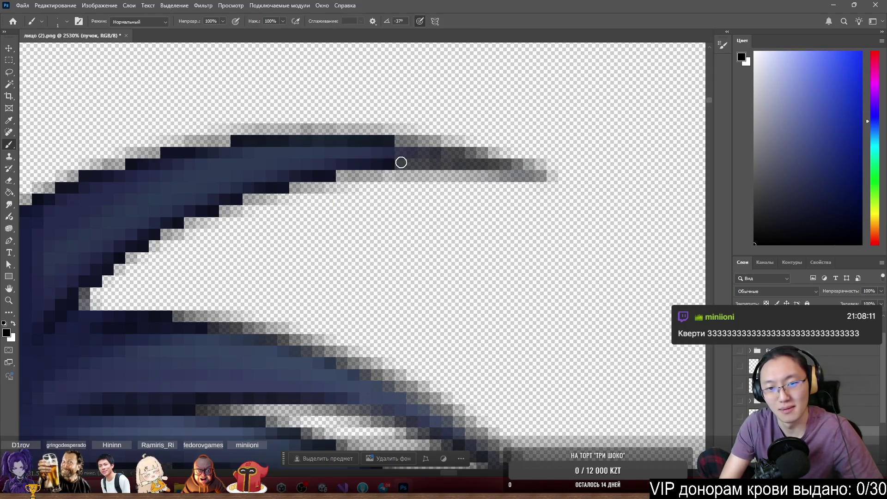
mouse_move(382, 144)
mouse_down()
mouse_move(481, 155)
mouse_move(477, 165)
mouse_up()
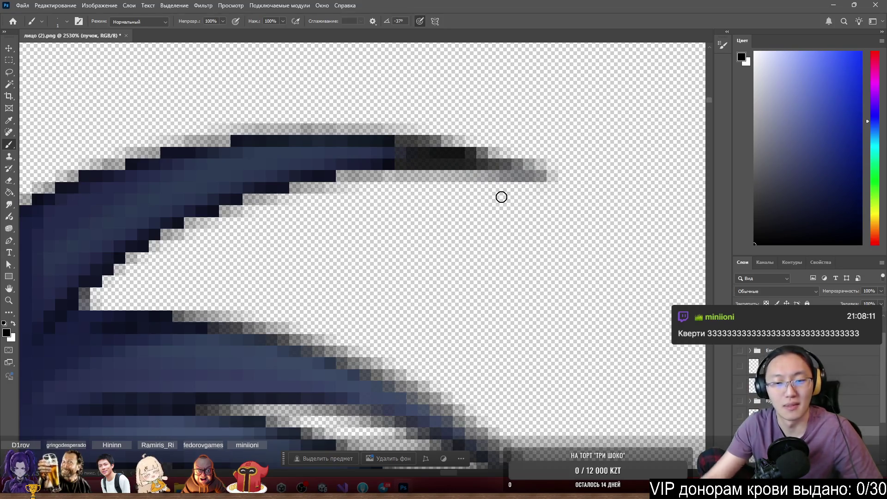
scroll(499, 195, down, 4)
scroll(374, 180, up, 6)
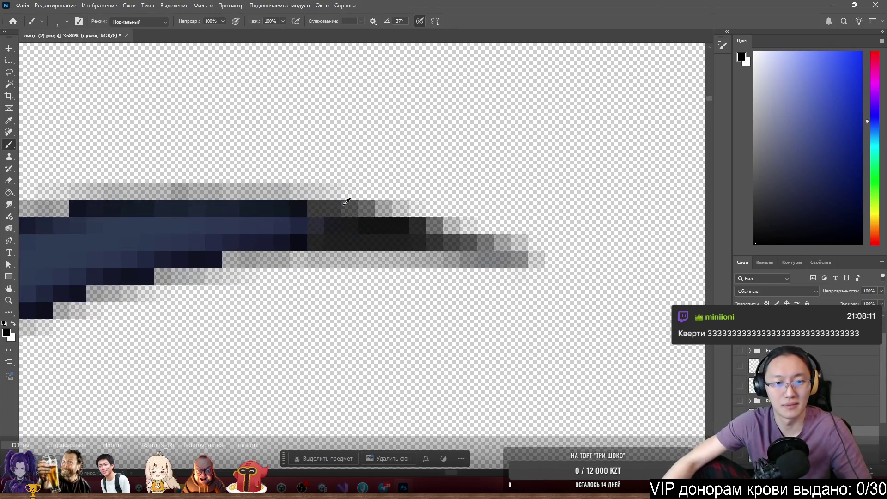
mouse_move(305, 218)
mouse_down()
mouse_move(337, 222)
mouse_move(323, 219)
mouse_up()
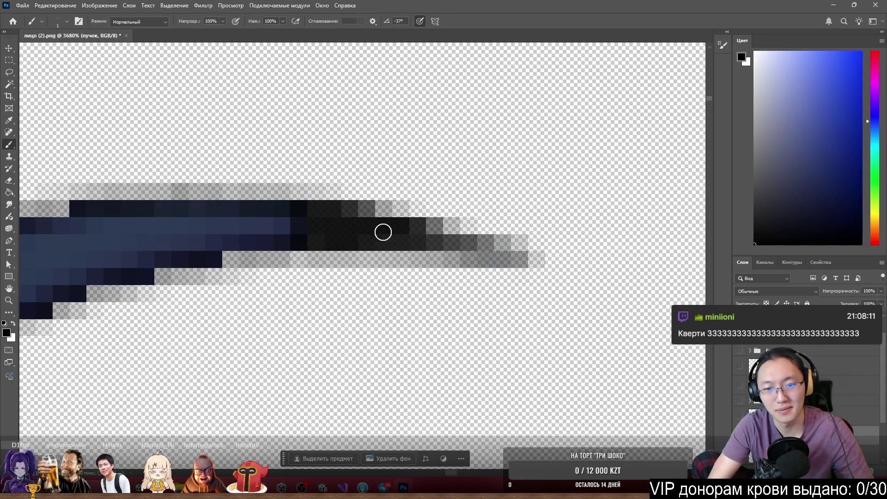
scroll(434, 260, down, 8)
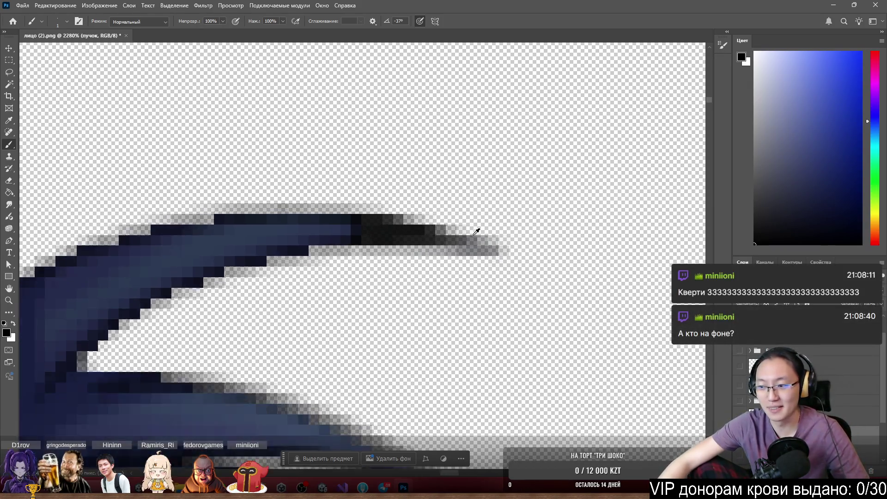
scroll(513, 229, down, 2)
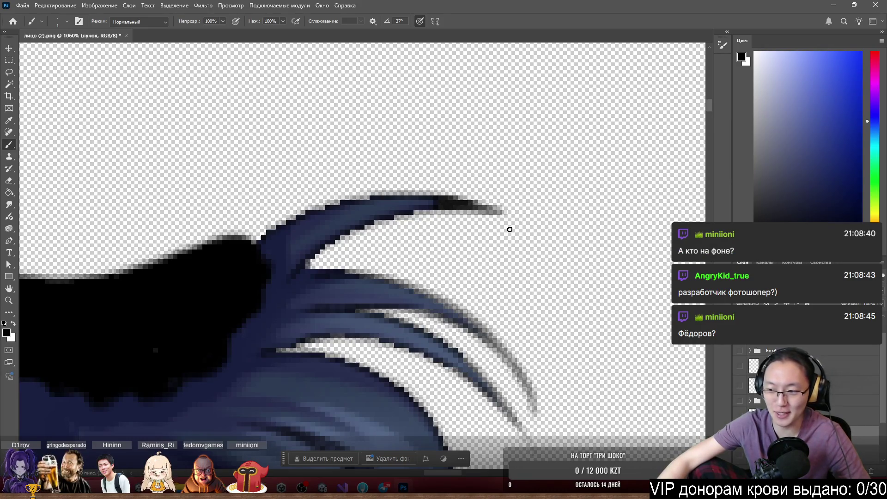
Darken the pixels along the strand's lower edge
scroll(509, 229, down, 6)
scroll(533, 249, up, 5)
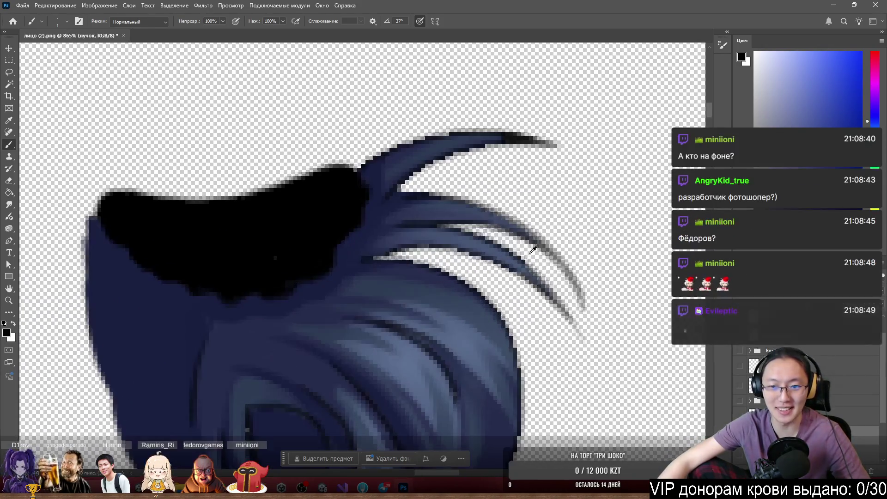
scroll(532, 248, up, 5)
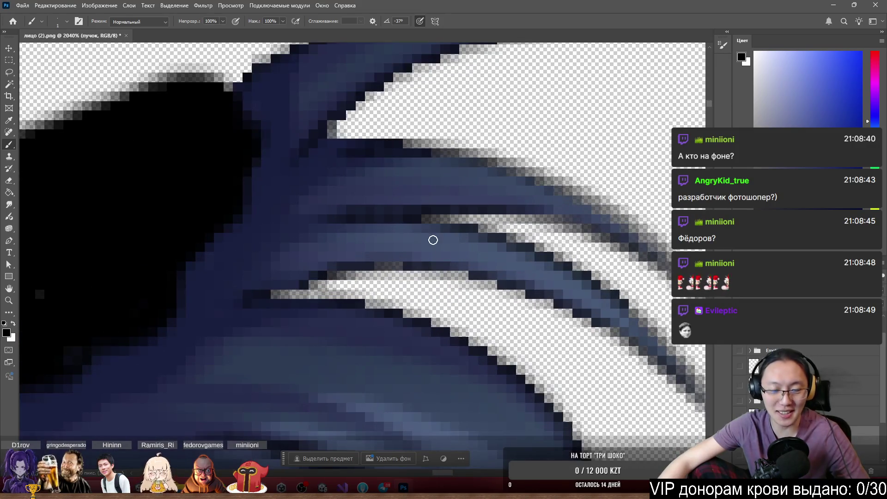
scroll(433, 240, up, 3)
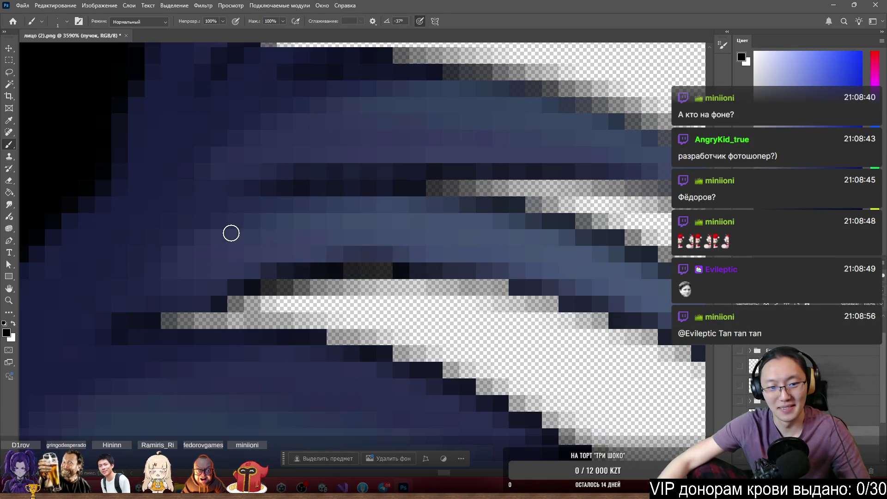
drag(185, 308, 226, 300)
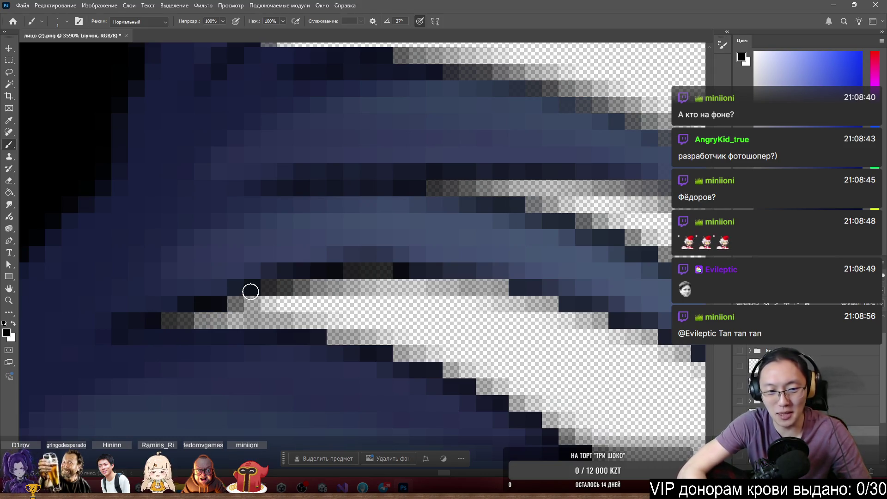
scroll(250, 292, down, 5)
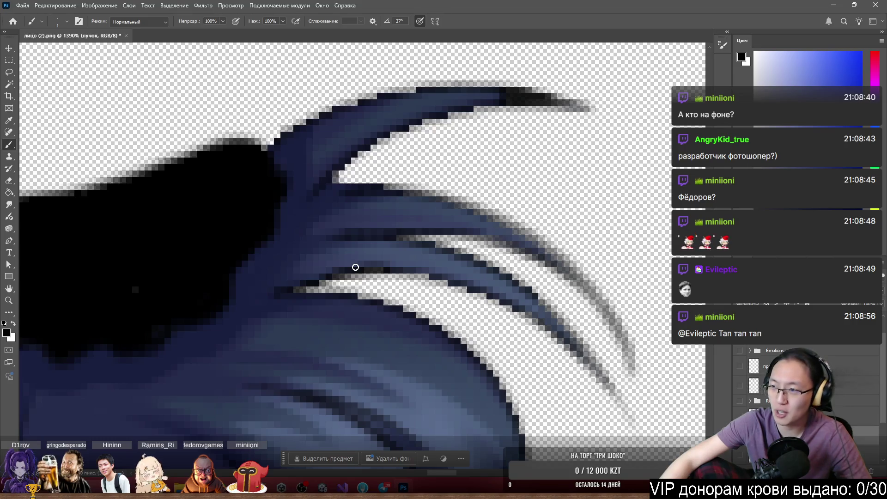
scroll(355, 267, down, 6)
scroll(348, 275, up, 3)
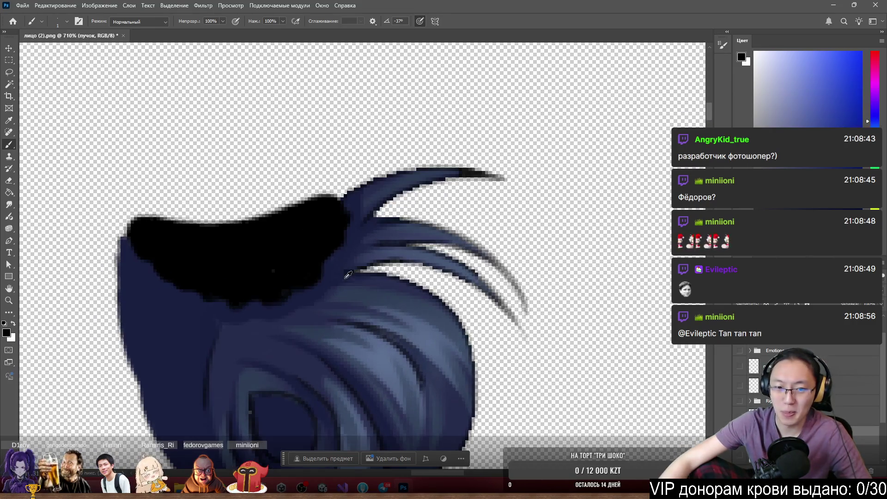
scroll(194, 287, up, 4)
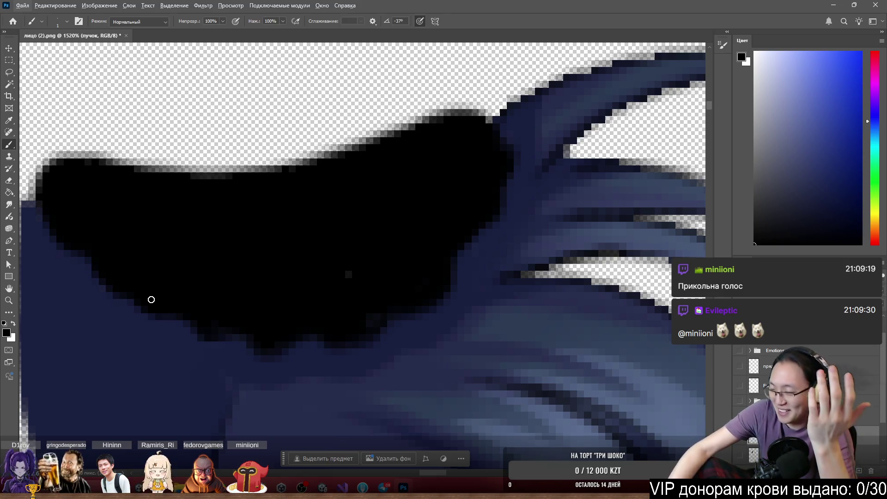
Fill the stray transparent pixel on the swirl outline and show the face, eyes and body layers
scroll(258, 120, down, 6)
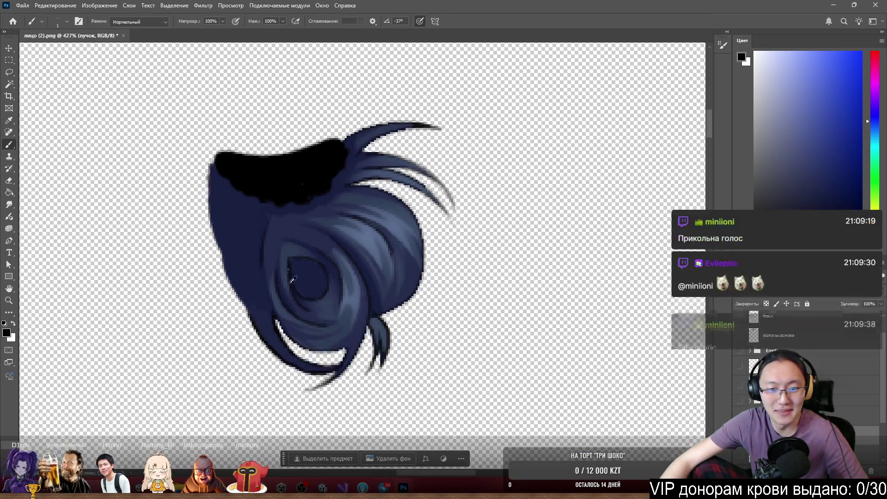
scroll(287, 257, up, 2)
scroll(287, 257, up, 4)
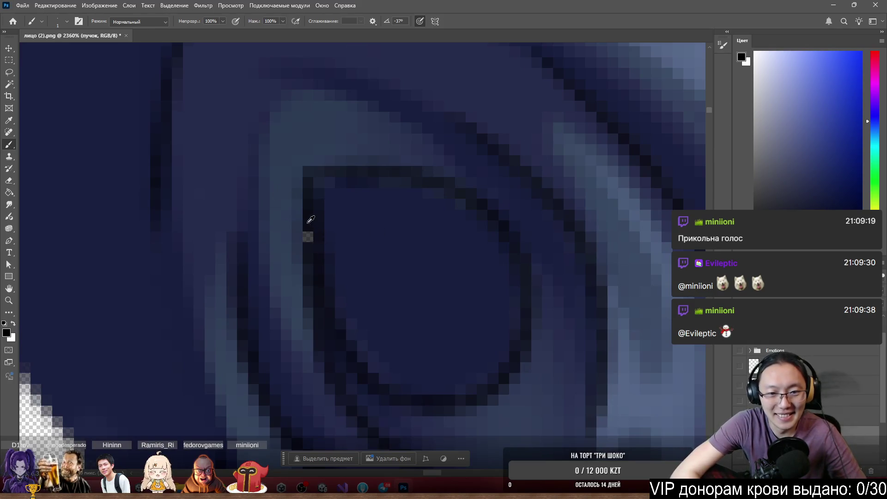
click(308, 237)
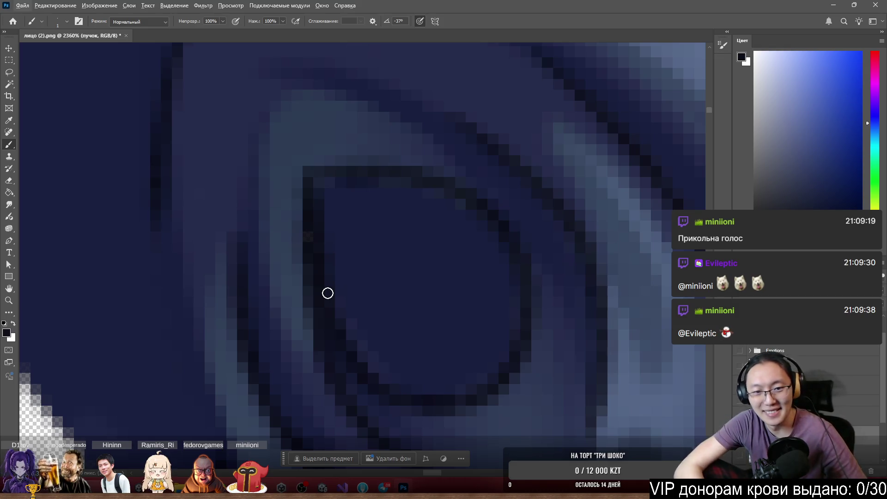
scroll(332, 297, down, 7)
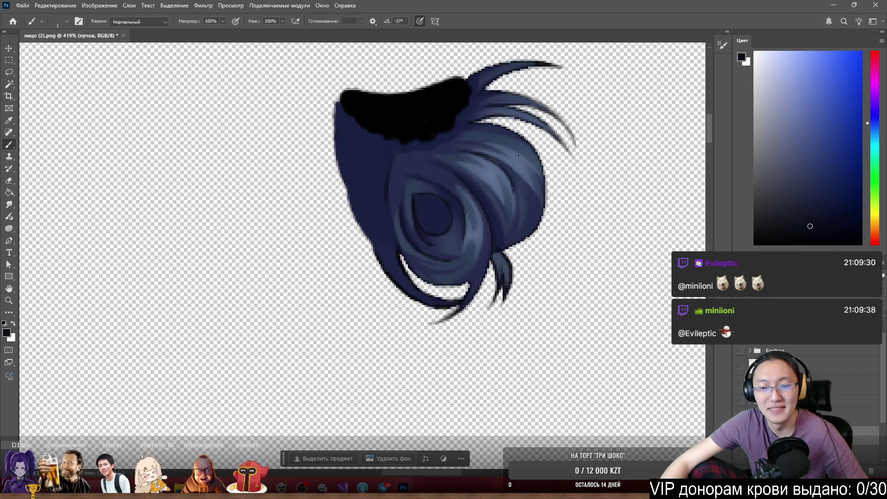
alt+click(740, 286)
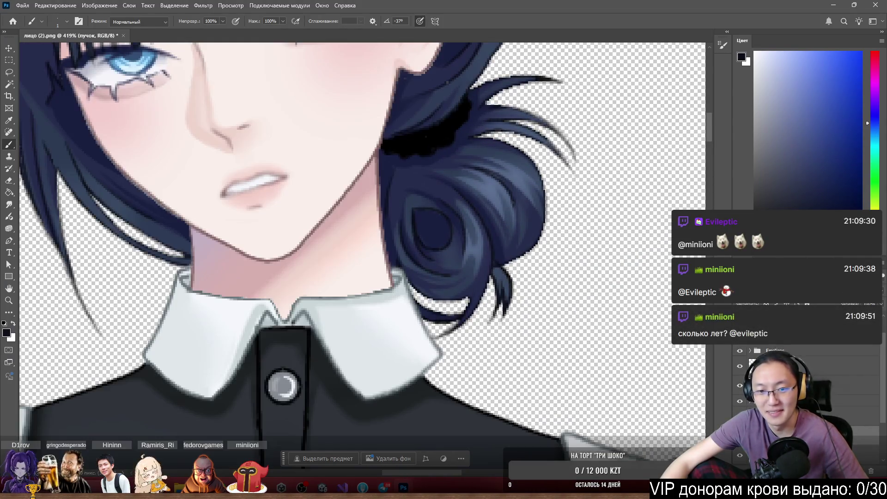
Nudge the hair bun 3 px right and select the волосы.основа layer from the canvas
drag(500, 222, 538, 200)
scroll(426, 58, down, 2)
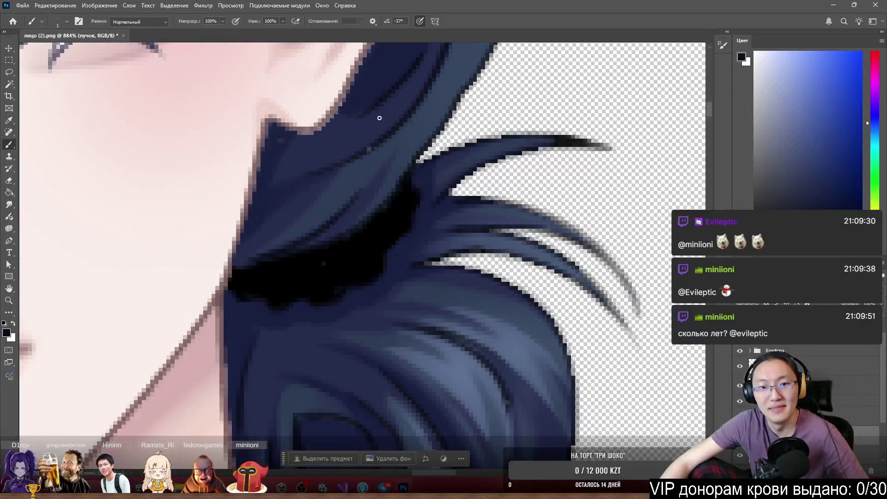
ctrl+right_click(365, 170)
click(376, 178)
Sample the main hair's dark navy as the painting colour
scroll(372, 187, up, 2)
scroll(372, 187, up, 5)
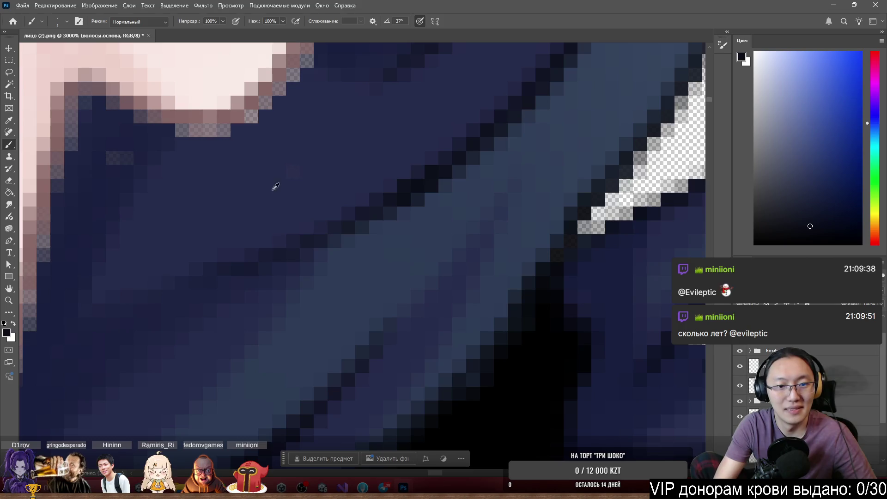
alt+click(283, 182)
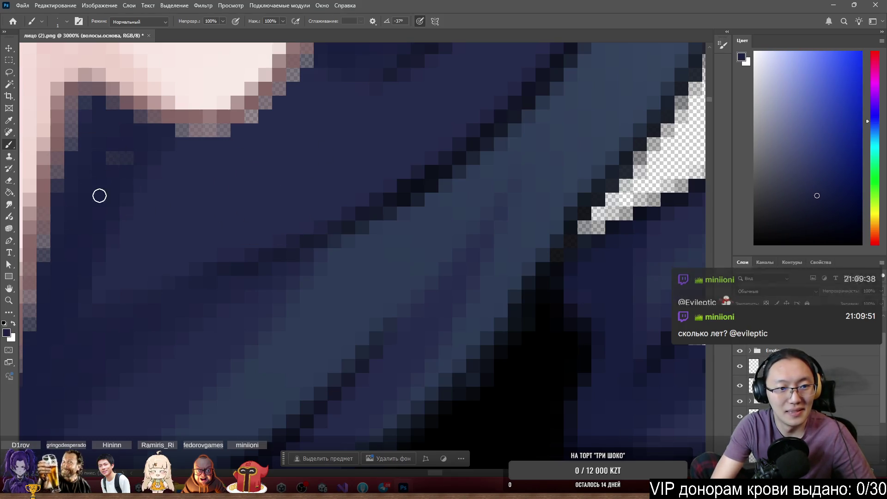
alt+click(149, 144)
scroll(149, 144, down, 8)
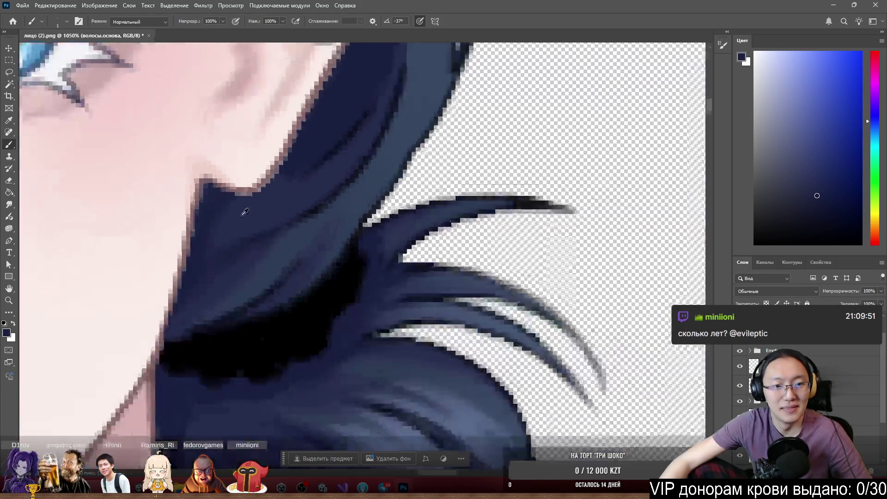
scroll(280, 217, down, 3)
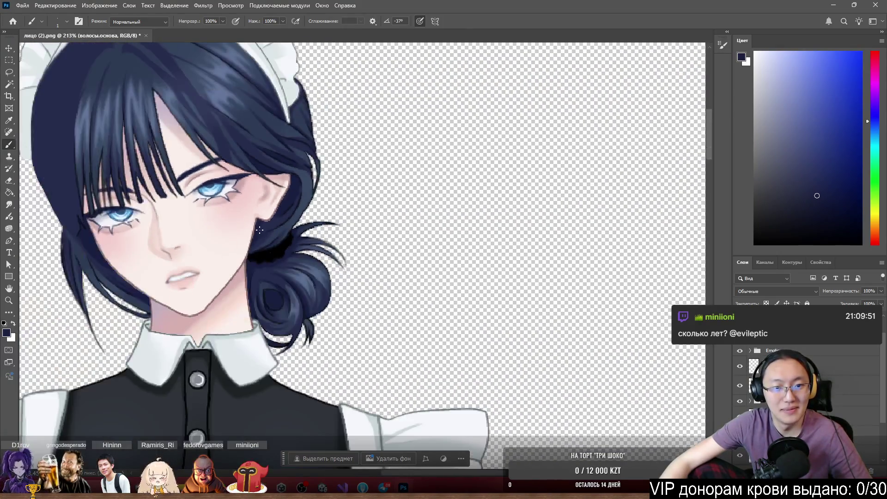
scroll(305, 174, up, 2)
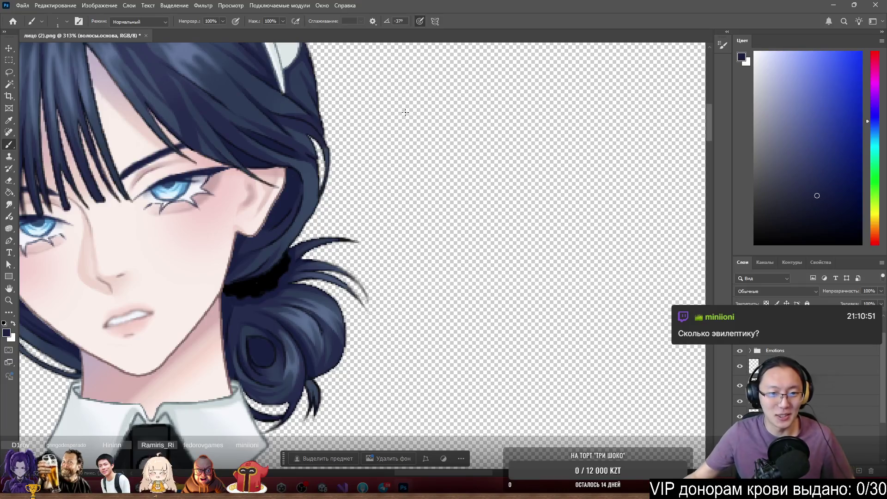
Inspect the character and nudge the main hair layer slightly up and left
scroll(245, 247, down, 5)
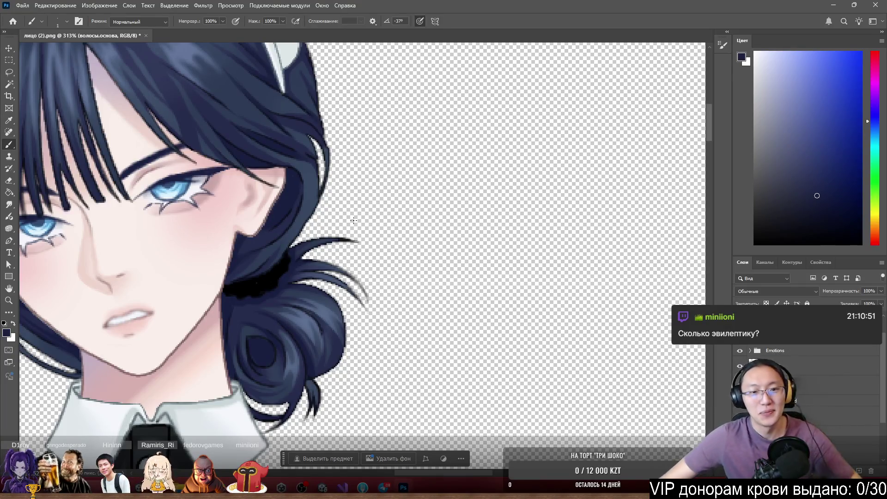
scroll(246, 247, up, 4)
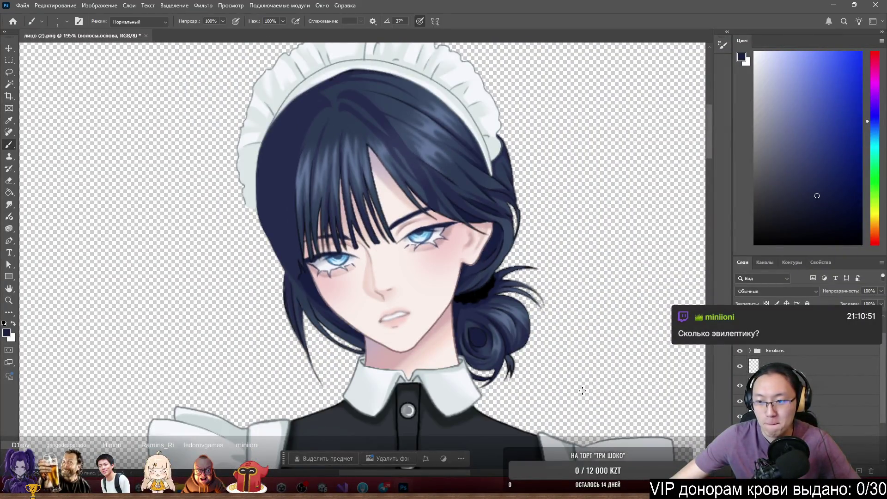
scroll(814, 392, up, 2)
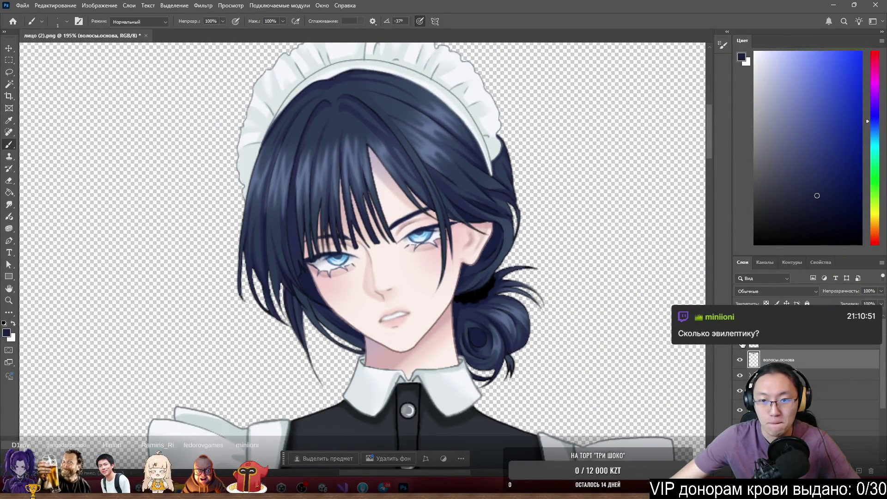
scroll(474, 252, up, 5)
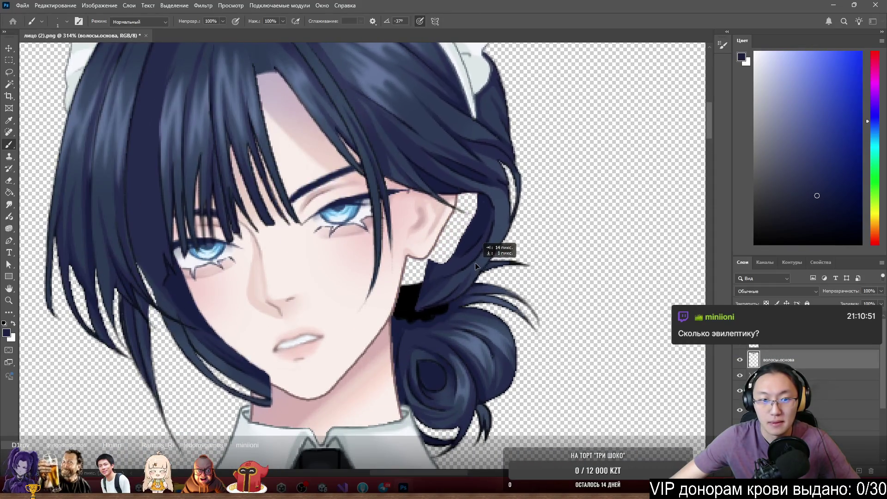
drag(474, 250, 472, 250)
scroll(476, 211, up, 3)
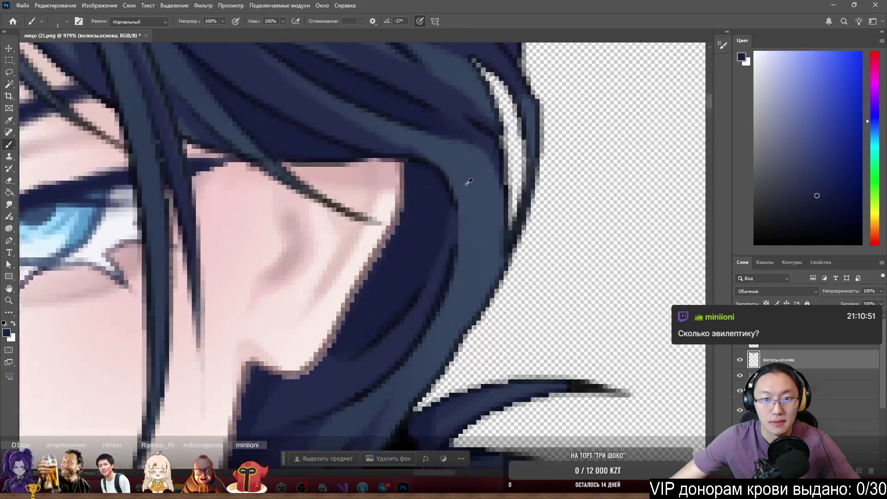
scroll(457, 217, down, 2)
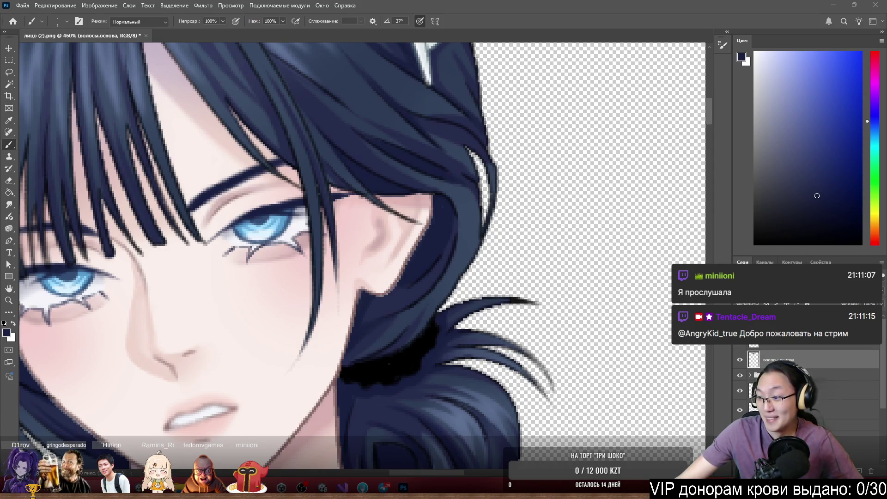
scroll(234, 111, down, 5)
scroll(416, 254, up, 4)
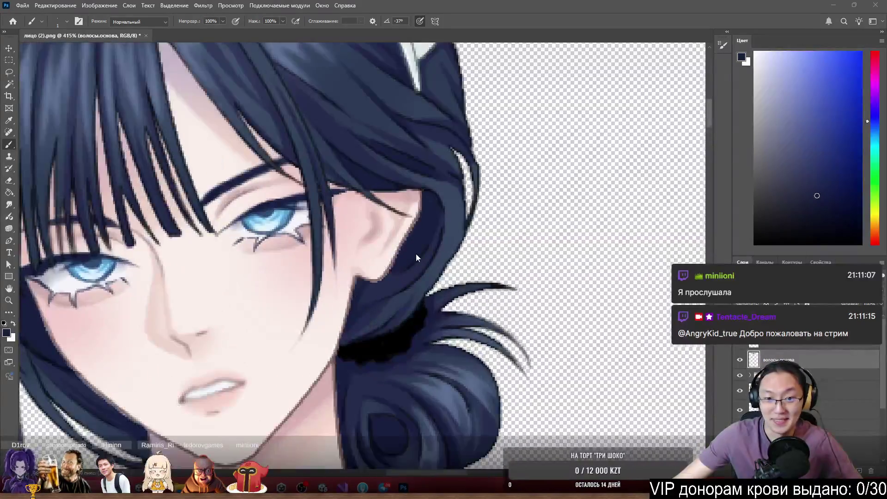
scroll(421, 276, down, 2)
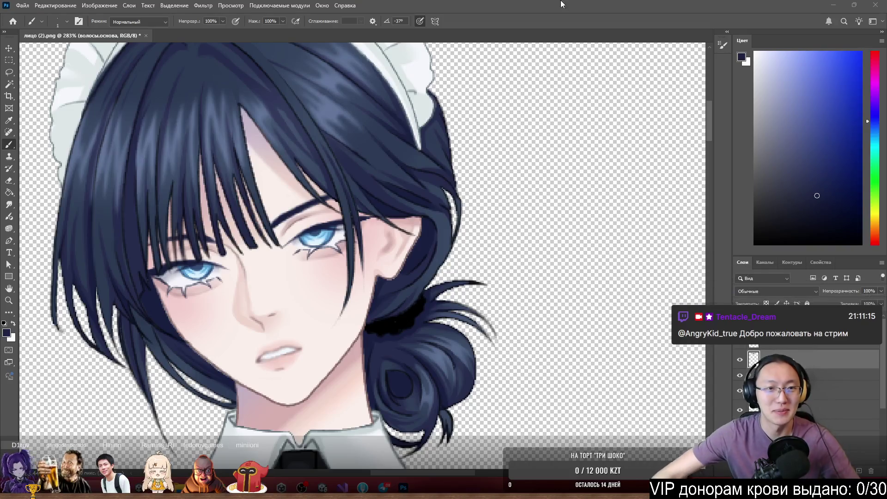
mouse_move(317, 203)
mouse_down()
mouse_move(284, 201)
mouse_move(426, 285)
mouse_up()
scroll(426, 286, up, 2)
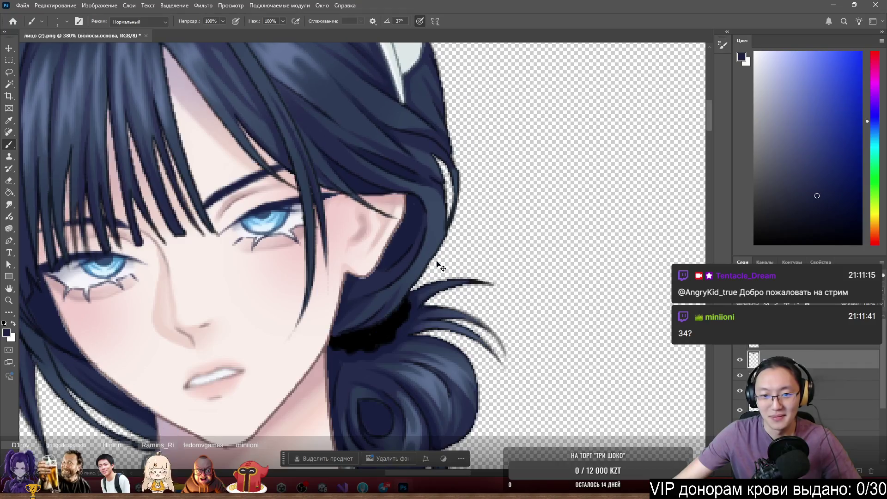
scroll(421, 200, up, 1)
scroll(422, 199, up, 2)
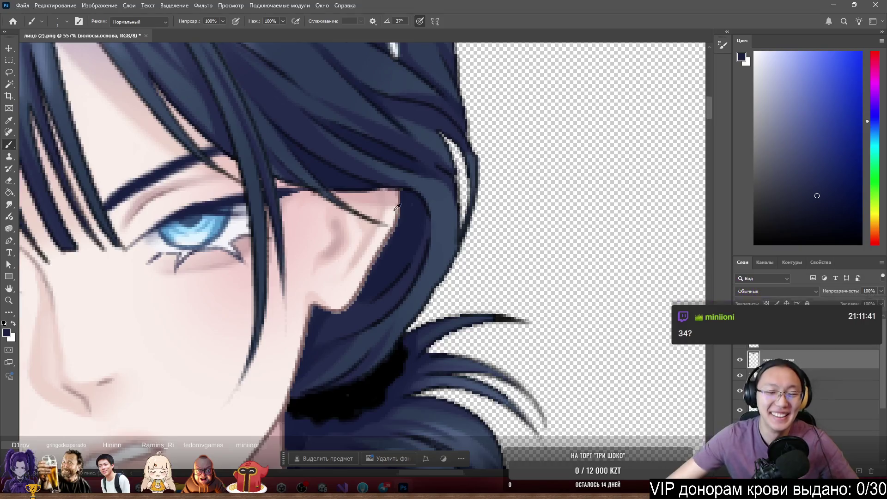
scroll(428, 204, down, 3)
scroll(396, 206, up, 2)
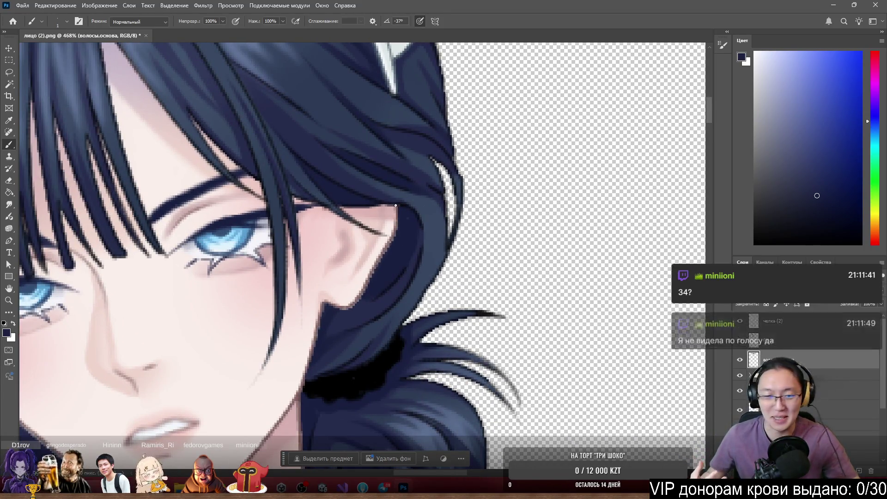
scroll(437, 238, down, 3)
scroll(431, 238, up, 4)
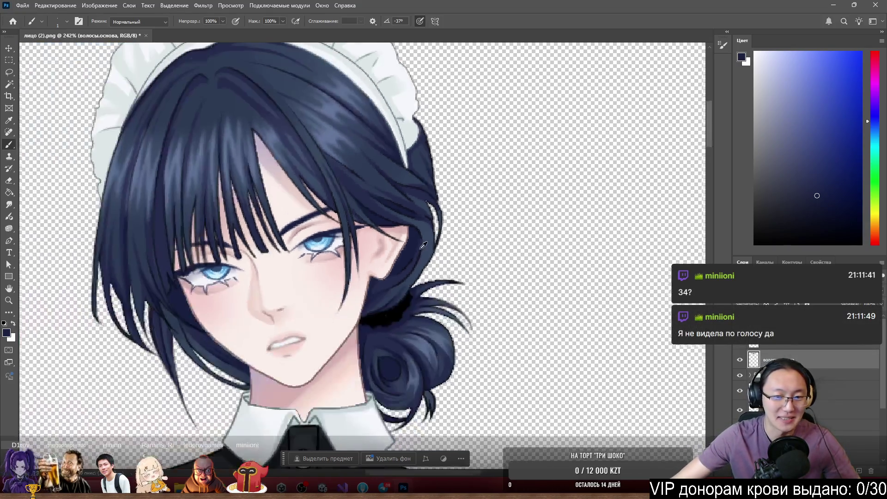
scroll(462, 226, up, 1)
scroll(495, 213, down, 1)
scroll(425, 166, up, 2)
scroll(413, 168, up, 1)
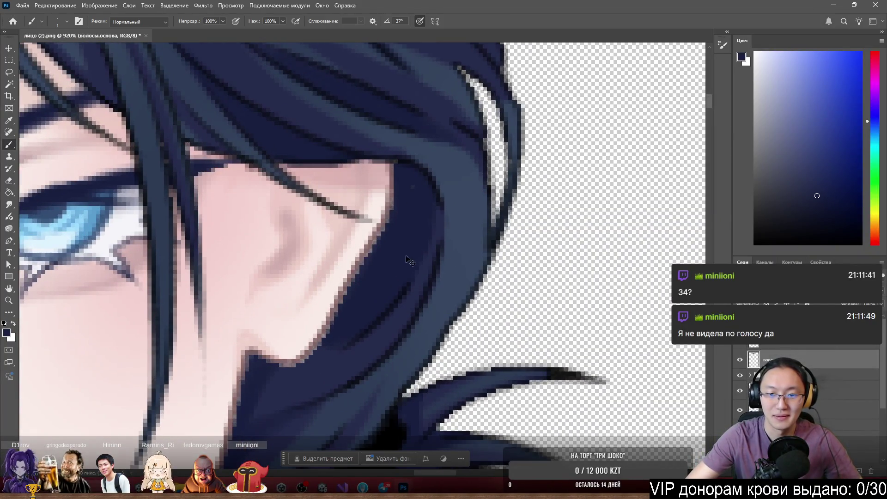
Start a Lasso outline around the dark hair strand beside the cheek
key(l)
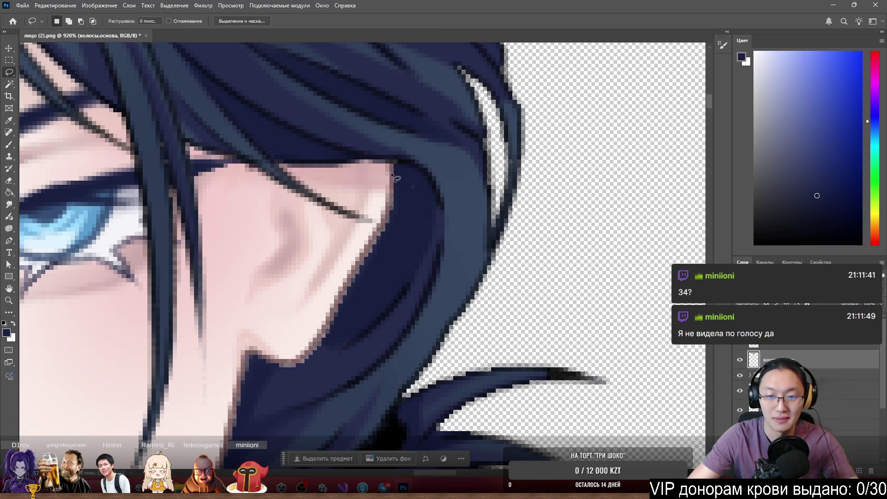
mouse_move(395, 165)
mouse_down()
mouse_move(484, 263)
mouse_move(483, 383)
mouse_move(358, 462)
mouse_move(304, 251)
mouse_move(335, 222)
mouse_up()
scroll(351, 208, down, 4)
Cut the selected hair to a new layer named 'Волосы бек' and nudge it up-left
scroll(339, 272, up, 2)
mouse_move(339, 273)
mouse_down()
mouse_move(378, 257)
mouse_move(390, 381)
mouse_move(411, 289)
mouse_up()
right_click(408, 253)
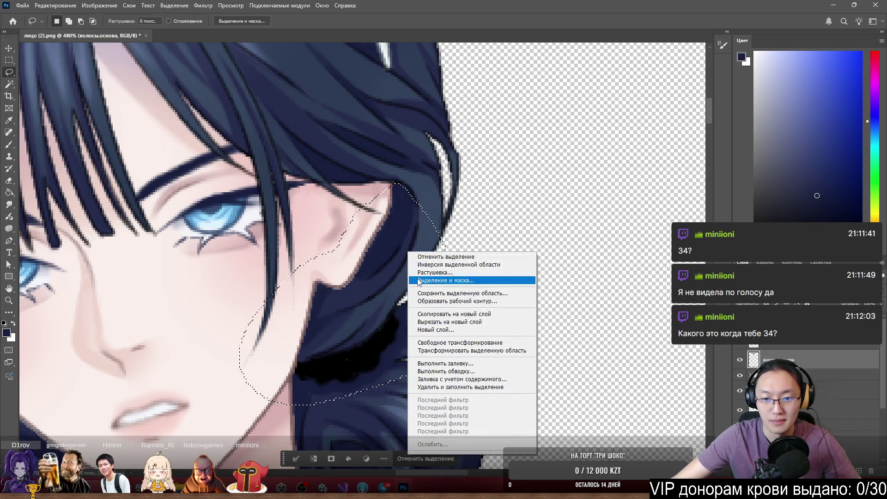
click(445, 323)
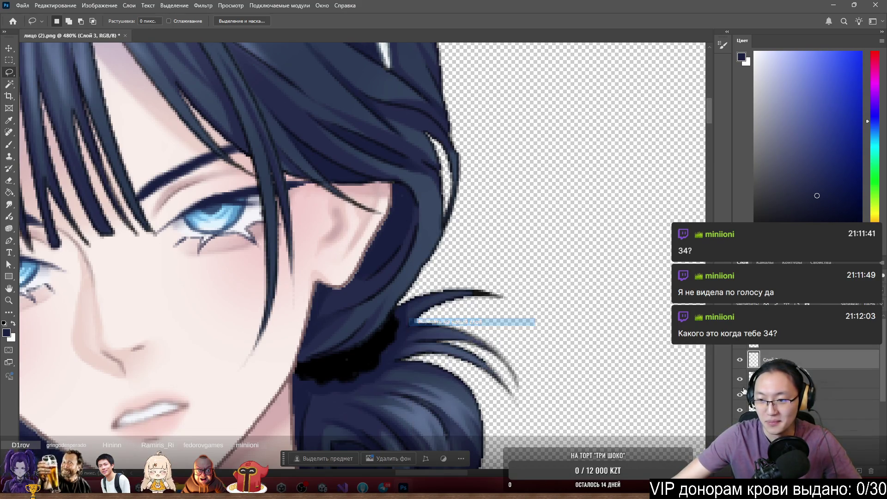
double_click(780, 359)
text(Волос)
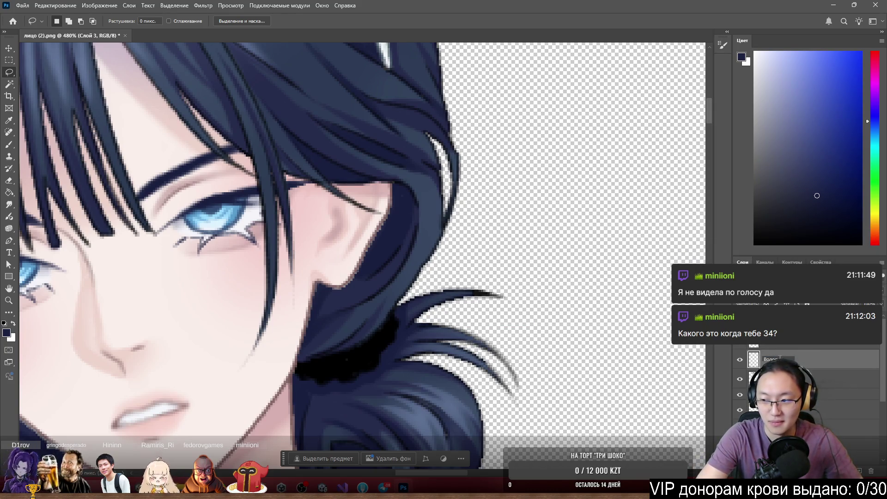
key(Return)
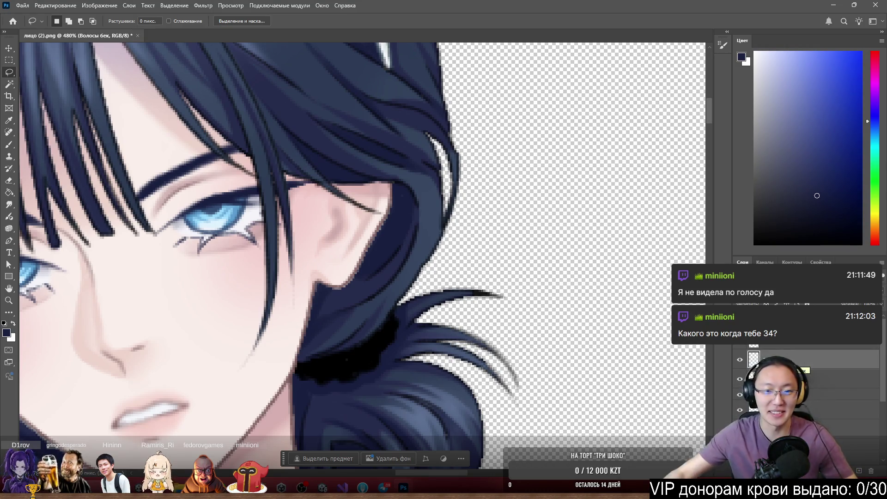
scroll(406, 316, down, 3)
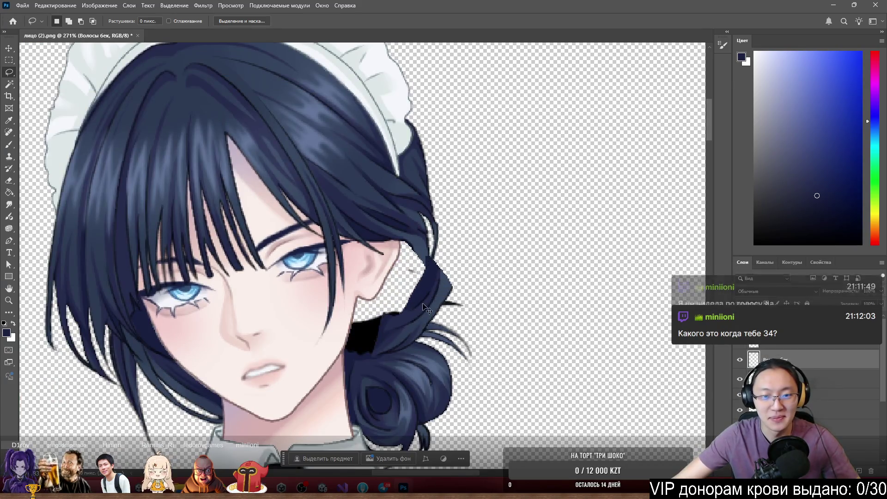
scroll(392, 261, up, 3)
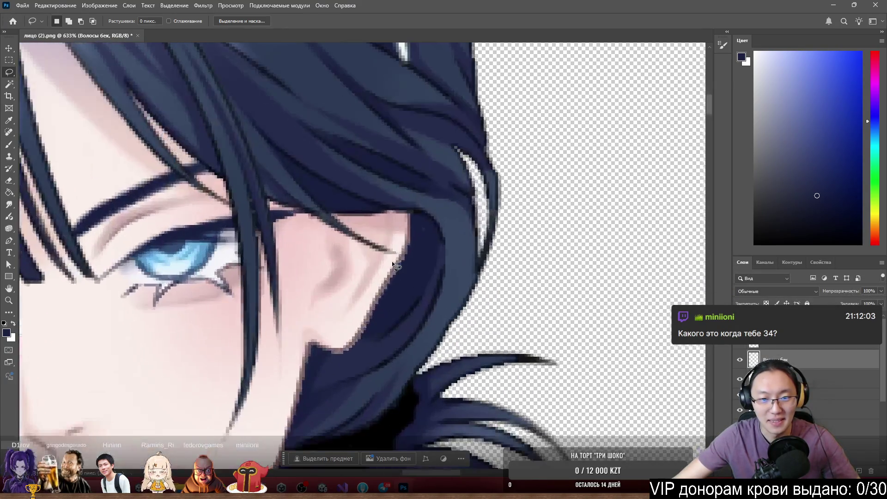
drag(491, 315, 485, 306)
Lasso the hair beside the cheek on the волосы.основа layer, trimming near the eye
ctrl+click(441, 259)
mouse_move(416, 214)
mouse_down()
mouse_move(342, 296)
mouse_move(481, 416)
mouse_move(445, 264)
mouse_up()
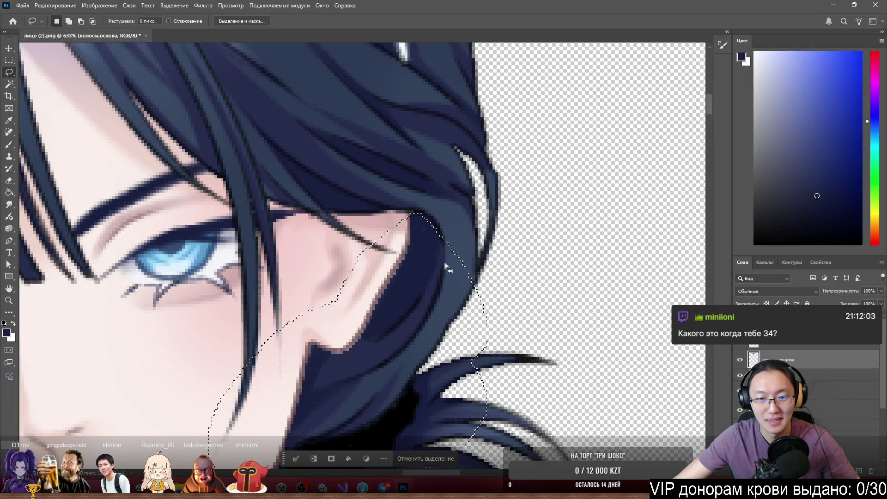
mouse_move(382, 216)
mouse_down()
mouse_move(399, 249)
mouse_move(353, 246)
mouse_move(356, 254)
mouse_up()
scroll(370, 273, down, 1)
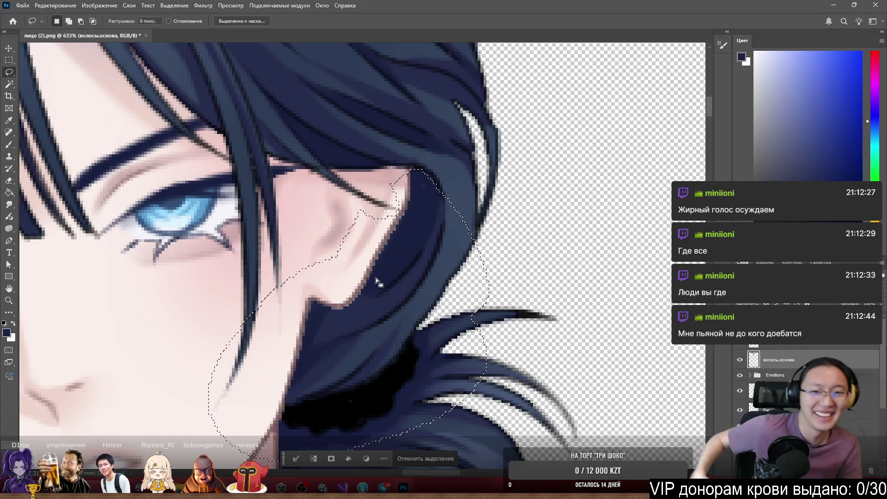
scroll(398, 200, up, 5)
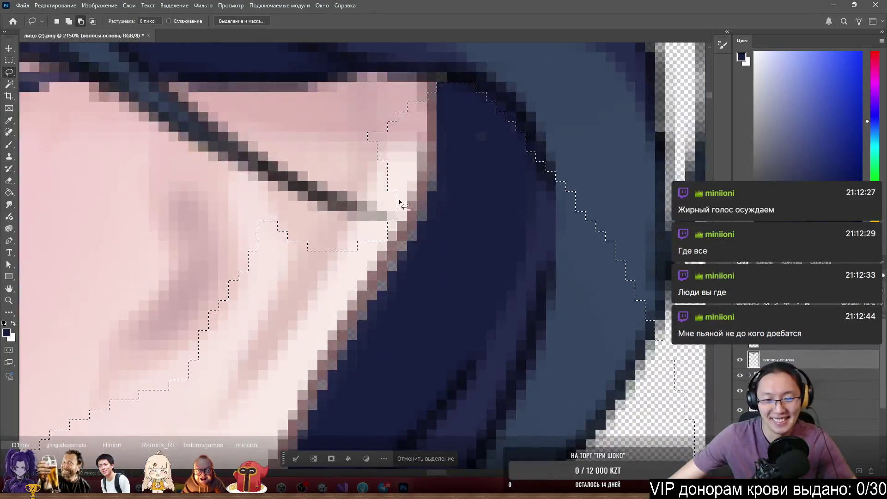
scroll(371, 234, down, 3)
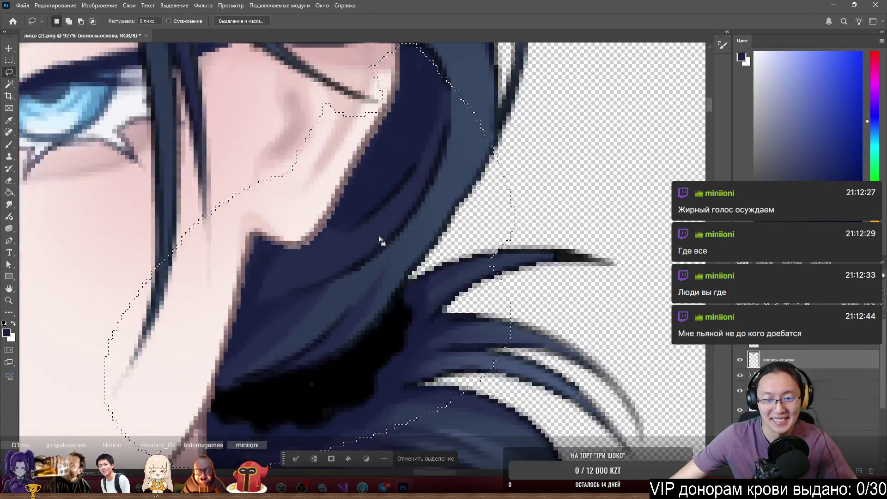
scroll(378, 237, down, 2)
right_click(356, 226)
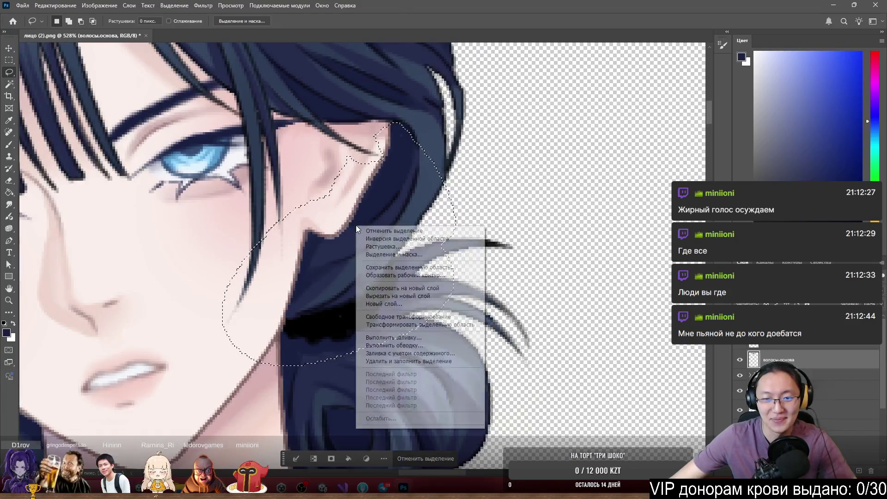
Cut the cheek hair to a layer 'Волосы бэк' below the base hair and nudge it
click(423, 296)
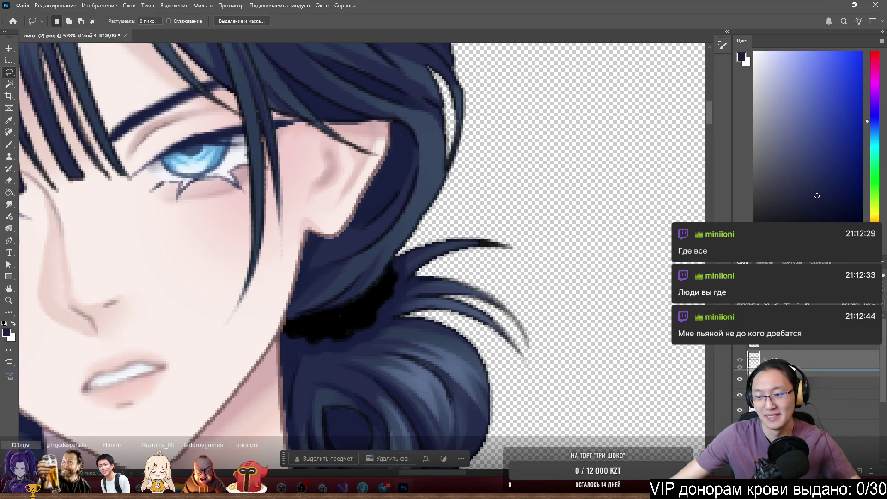
drag(791, 363, 791, 384)
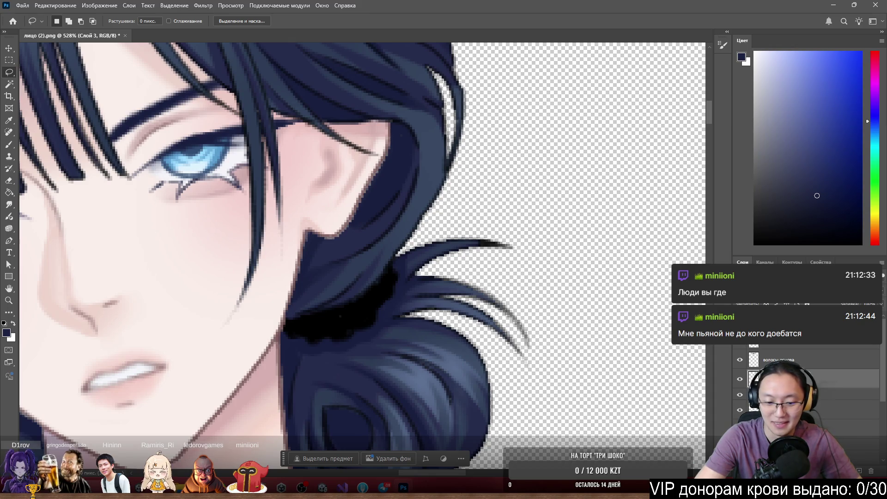
text(Волосы бэк)
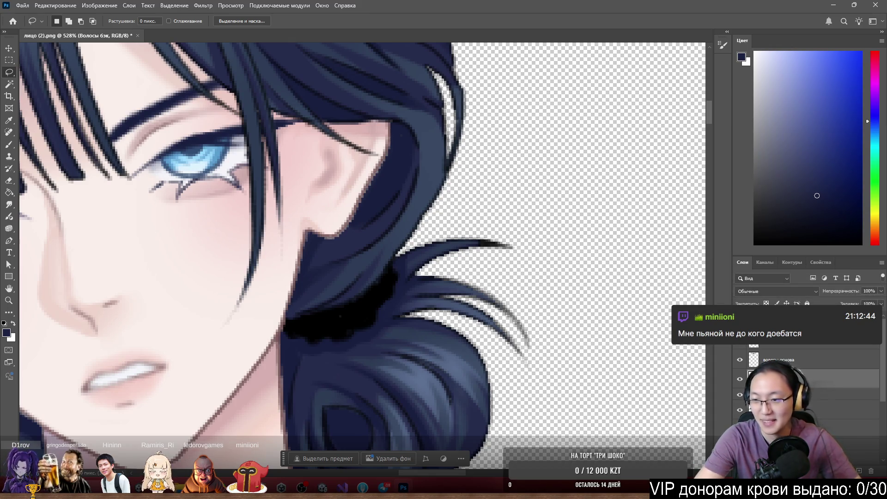
key(Return)
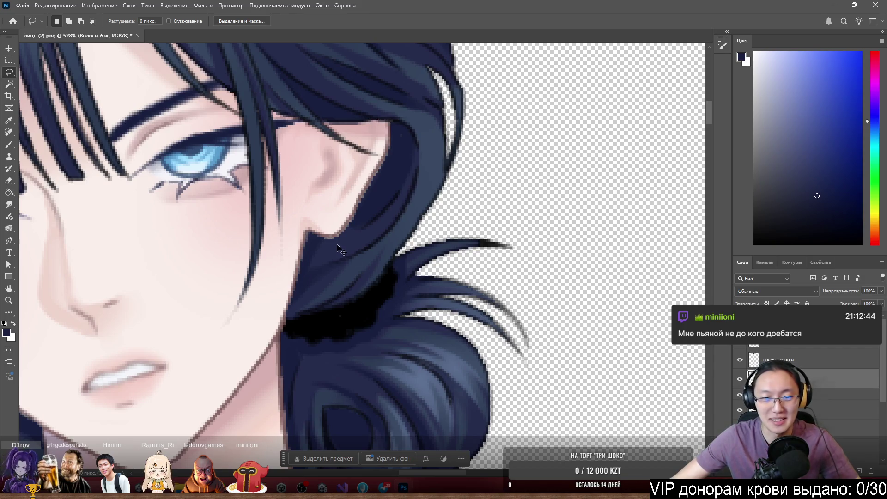
mouse_move(345, 255)
mouse_down()
mouse_move(381, 306)
mouse_move(345, 254)
mouse_up()
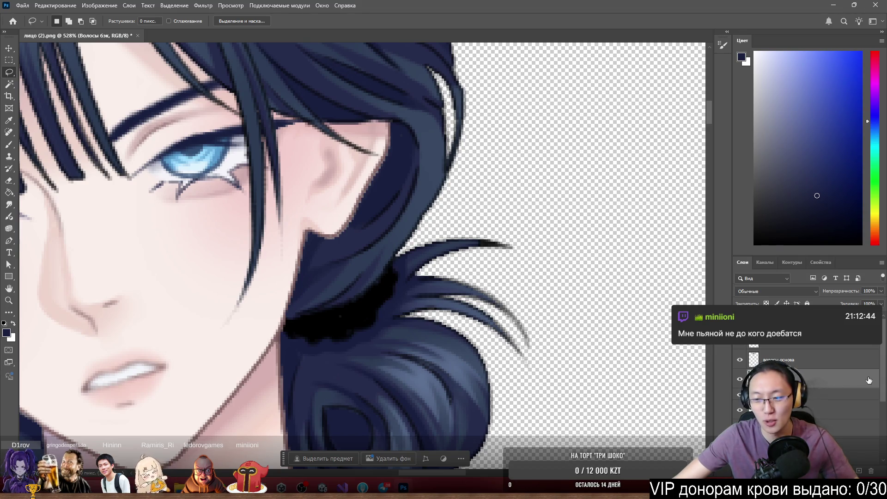
drag(884, 384, 884, 409)
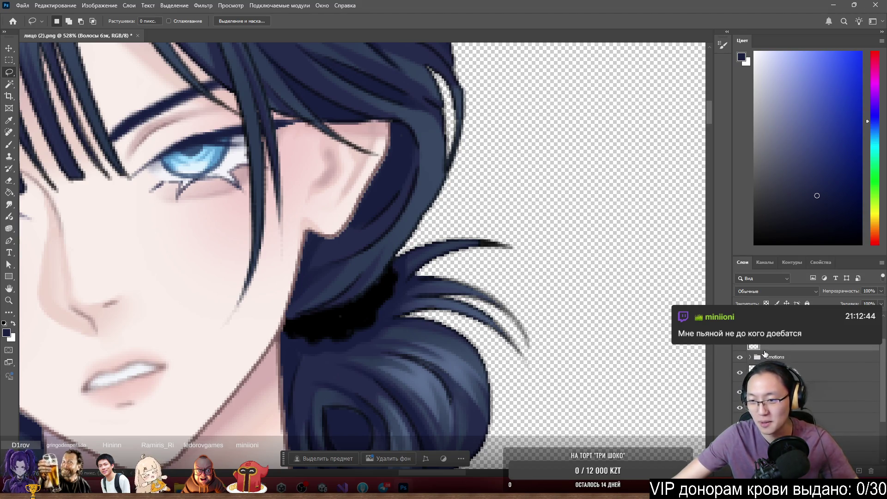
drag(763, 346, 737, 396)
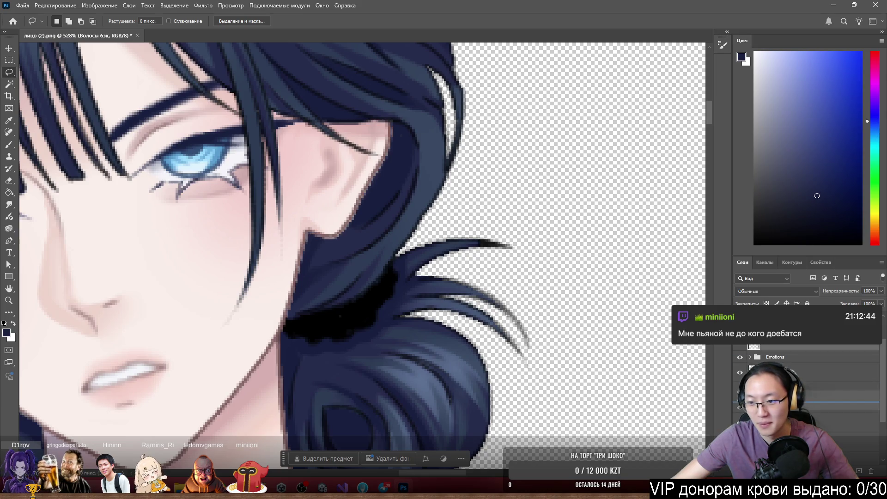
drag(313, 265, 325, 269)
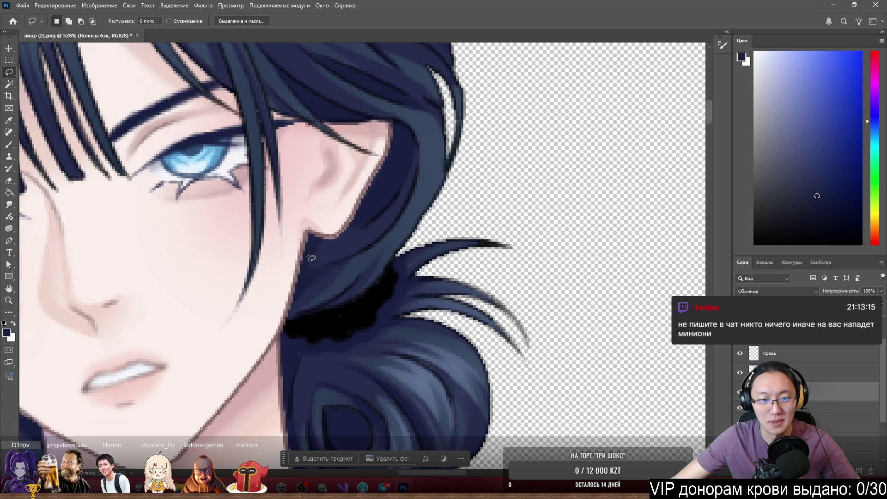
Show only the Волосы бэк strand layer and set up a 7 px brush
scroll(306, 255, up, 2)
ctrl+click(274, 306)
click(813, 391)
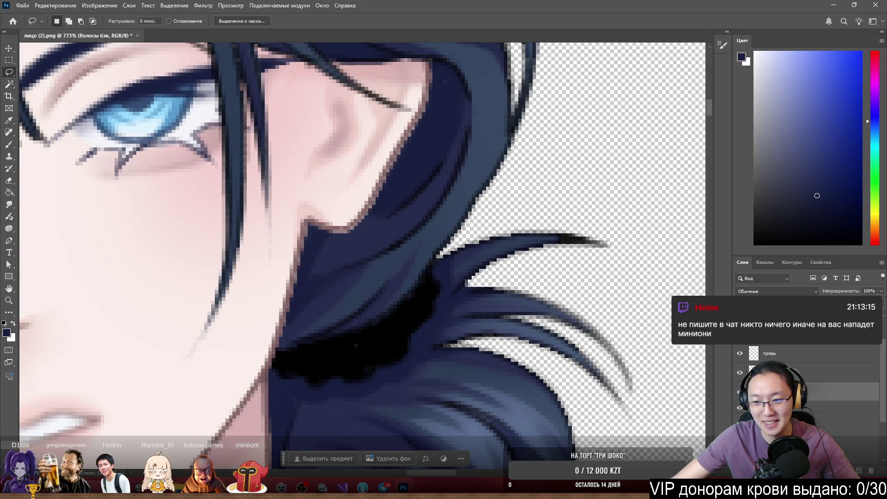
key(Delete)
key(ctrl+z)
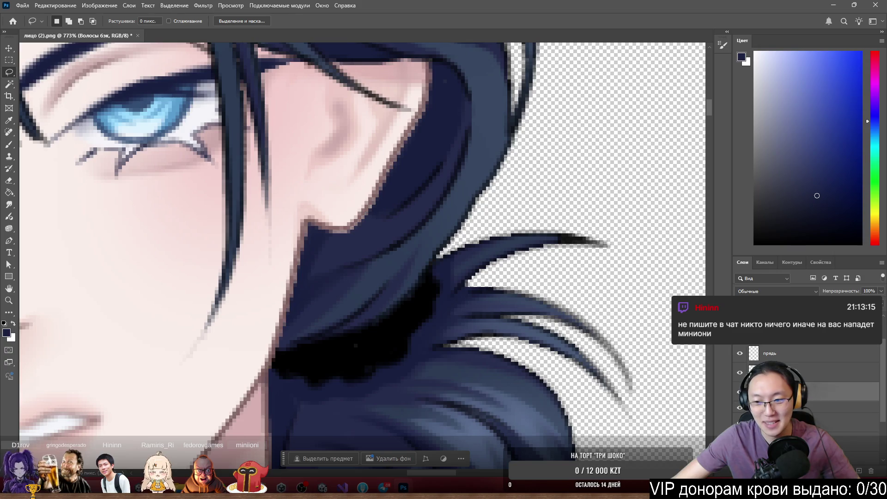
alt+click(740, 392)
scroll(261, 312, up, 5)
key(b)
mouse_move(370, 265)
mouse_down()
mouse_move(371, 254)
mouse_move(397, 253)
mouse_move(358, 263)
mouse_up()
scroll(382, 222, down, 2)
Sample the strand's dark blue and fill its left and lower edges with a 4 px, then 3 px brush
alt+click(371, 261)
alt+click(400, 124)
key(bracketleft)
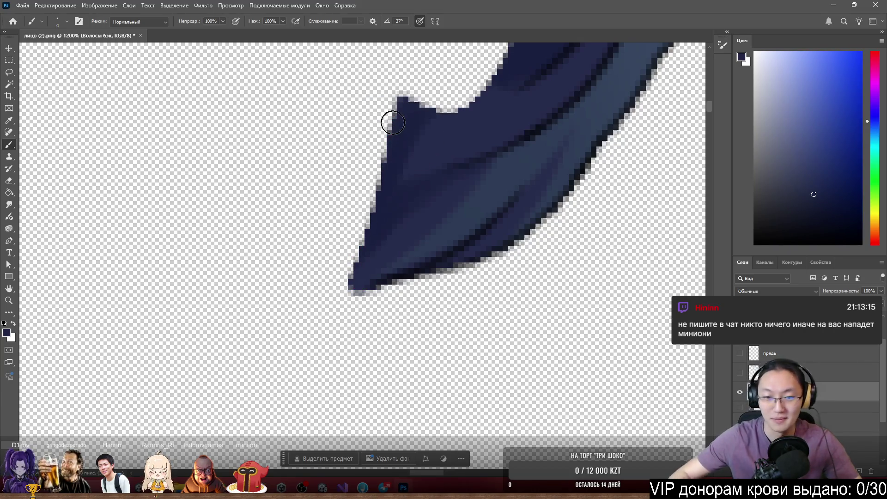
drag(441, 180, 467, 181)
key(ctrl+z)
mouse_move(390, 134)
mouse_down()
mouse_move(362, 210)
mouse_move(386, 112)
mouse_move(336, 211)
mouse_move(333, 182)
mouse_move(359, 175)
mouse_move(370, 214)
mouse_move(349, 258)
mouse_up()
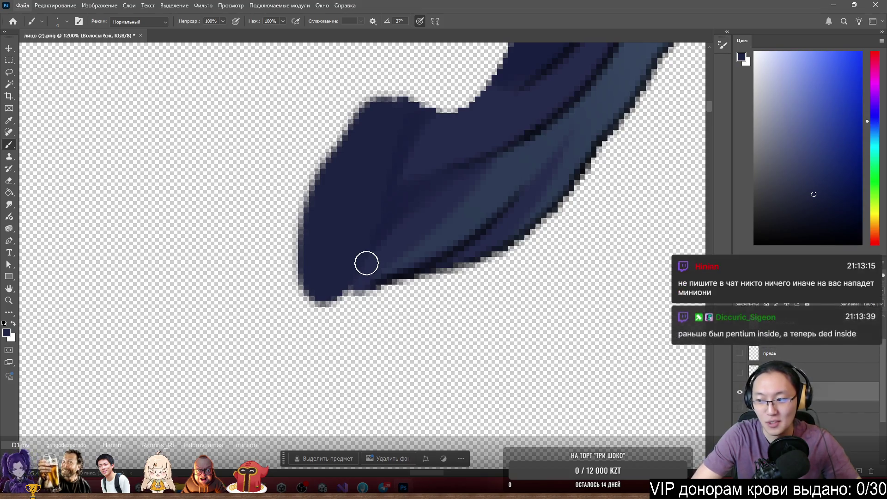
scroll(366, 262, up, 5)
alt+click(344, 272)
drag(344, 272, 338, 272)
mouse_move(281, 322)
mouse_down()
mouse_move(288, 331)
mouse_move(342, 298)
mouse_up()
Darken the strand's lower-left edge and the shadow down to its tip in black
key(d)
mouse_move(398, 286)
mouse_down()
mouse_move(183, 344)
mouse_move(393, 289)
mouse_move(234, 323)
mouse_move(128, 360)
mouse_move(299, 320)
mouse_move(258, 340)
mouse_move(190, 349)
mouse_move(171, 319)
mouse_up()
alt+click(233, 222)
mouse_move(234, 222)
mouse_down()
mouse_move(139, 336)
mouse_move(134, 324)
mouse_move(190, 316)
mouse_move(232, 297)
mouse_up()
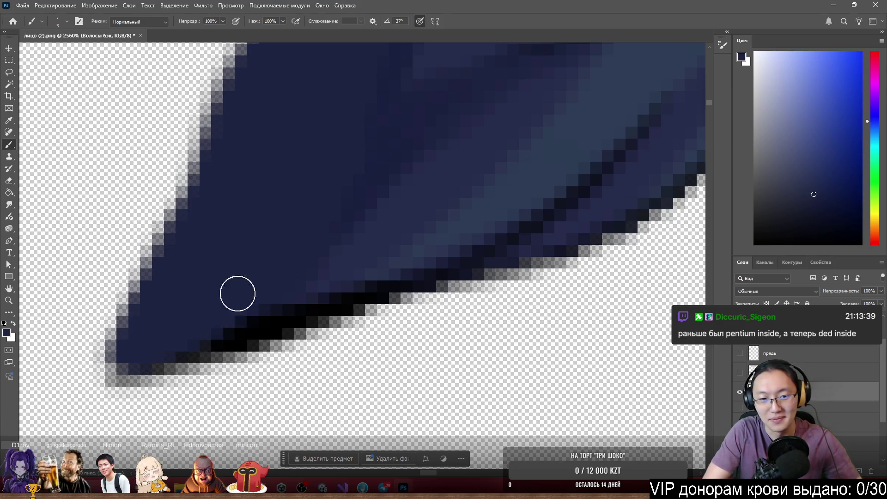
scroll(243, 194, down, 5)
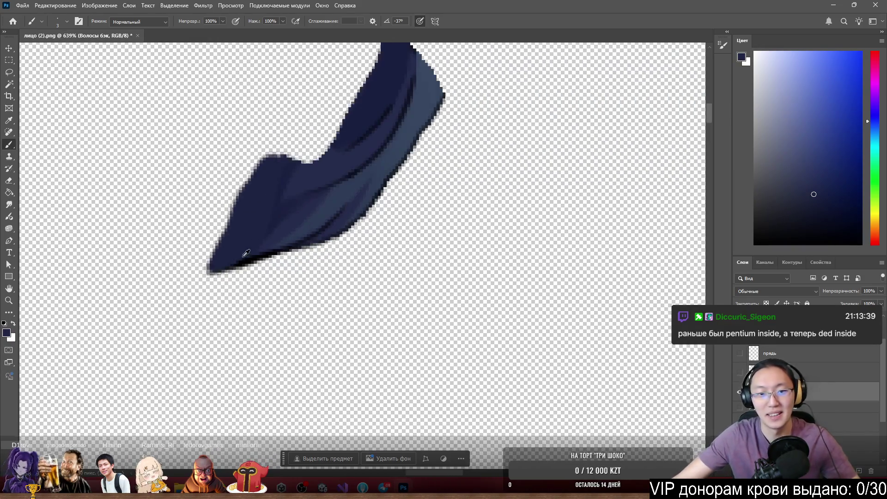
scroll(245, 214, up, 2)
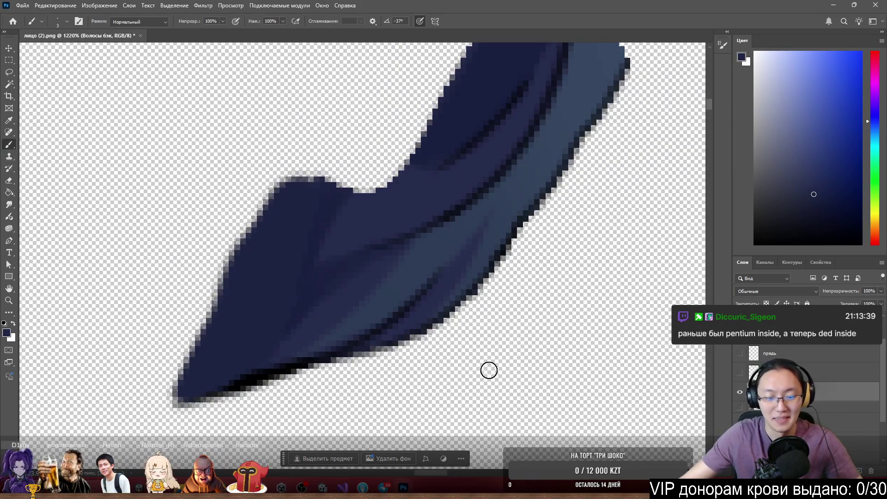
scroll(271, 370, up, 3)
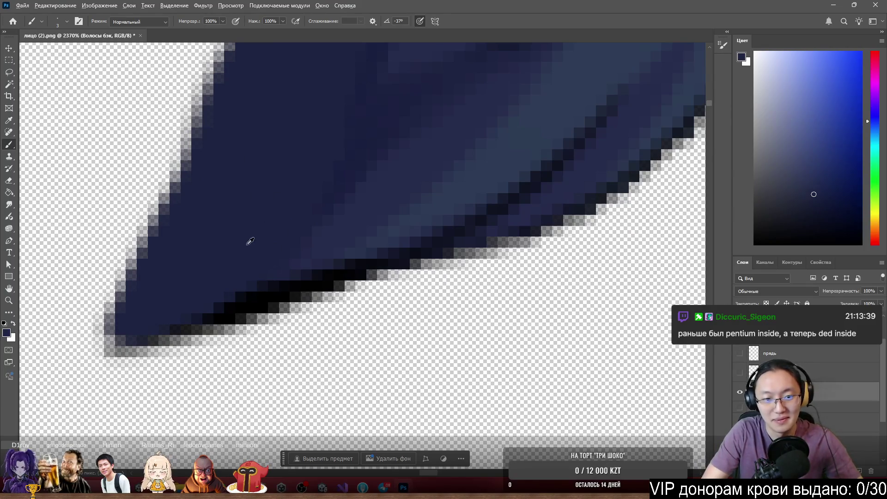
mouse_move(238, 272)
mouse_down()
mouse_move(255, 275)
mouse_move(241, 278)
mouse_up()
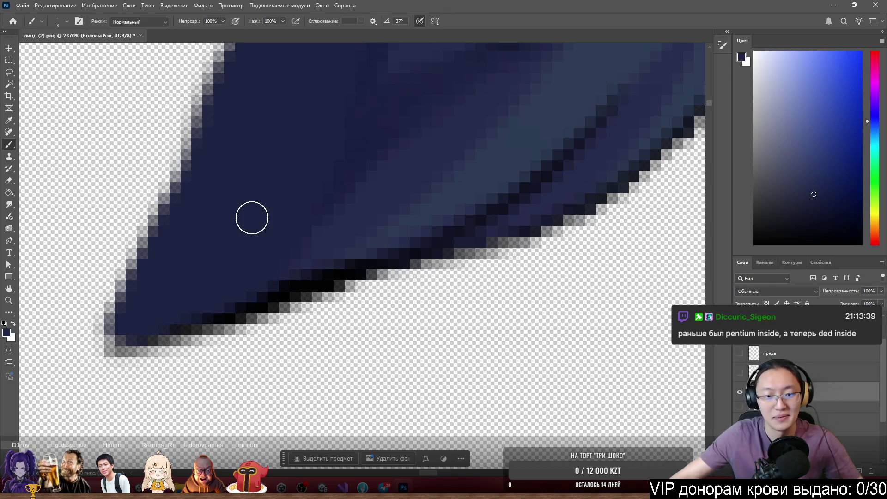
scroll(277, 175, down, 5)
scroll(410, 171, up, 4)
Fill the upper-edge notch into one smooth dark blue curve and show the face layer
click(396, 253)
mouse_move(425, 239)
mouse_down()
mouse_move(343, 259)
mouse_move(358, 251)
mouse_up()
mouse_move(308, 204)
mouse_down()
mouse_move(245, 263)
mouse_move(315, 194)
mouse_move(432, 113)
mouse_move(308, 241)
mouse_move(320, 251)
mouse_move(436, 139)
mouse_move(296, 301)
mouse_move(454, 129)
mouse_move(373, 215)
mouse_up()
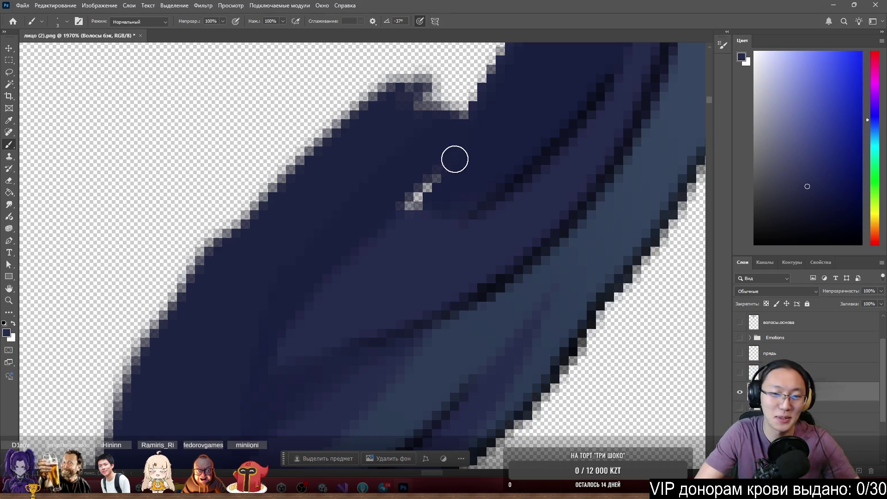
drag(447, 167, 466, 171)
click(465, 157)
click(423, 195)
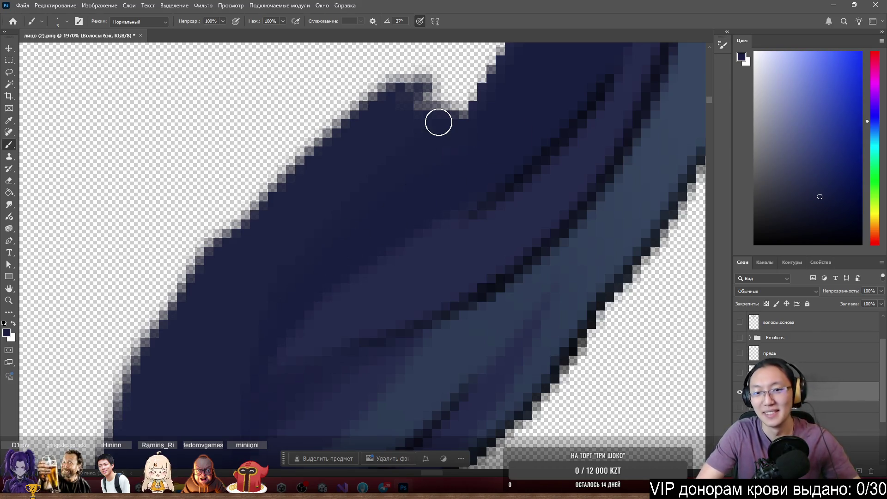
scroll(421, 105, down, 5)
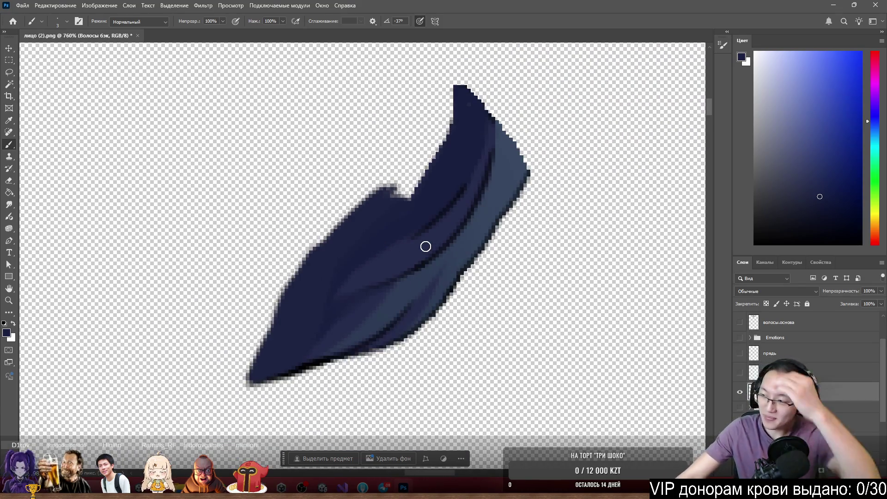
scroll(390, 247, up, 2)
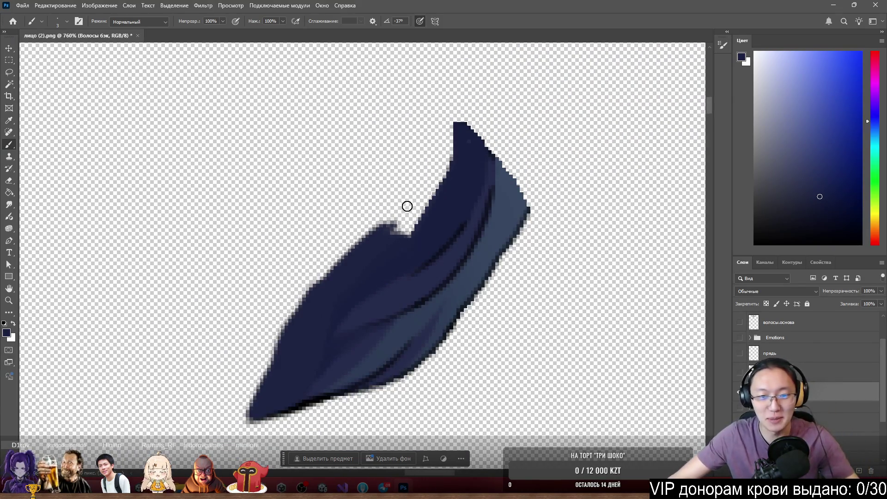
scroll(408, 203, up, 2)
drag(417, 219, 418, 217)
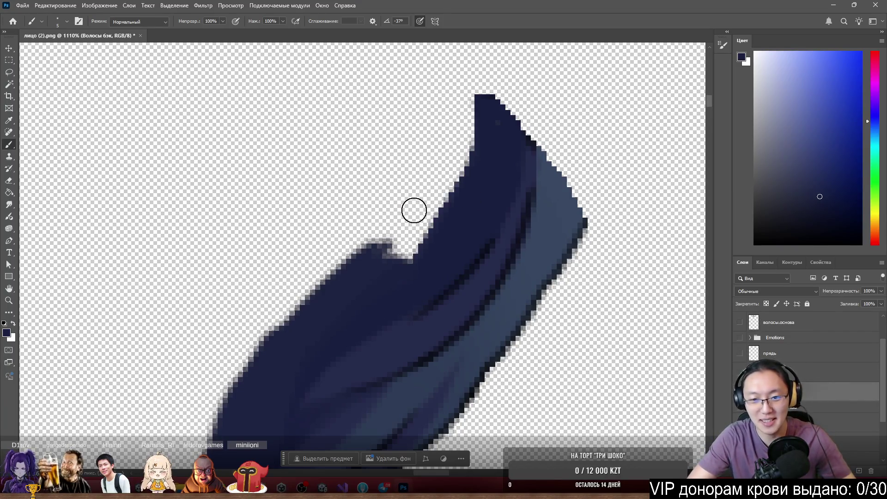
mouse_move(395, 251)
mouse_down()
mouse_move(440, 185)
mouse_move(445, 198)
mouse_up()
mouse_move(411, 231)
mouse_down()
mouse_move(396, 208)
mouse_move(265, 365)
mouse_move(357, 206)
mouse_move(233, 418)
mouse_move(351, 206)
mouse_move(452, 115)
mouse_move(448, 136)
mouse_move(403, 191)
mouse_up()
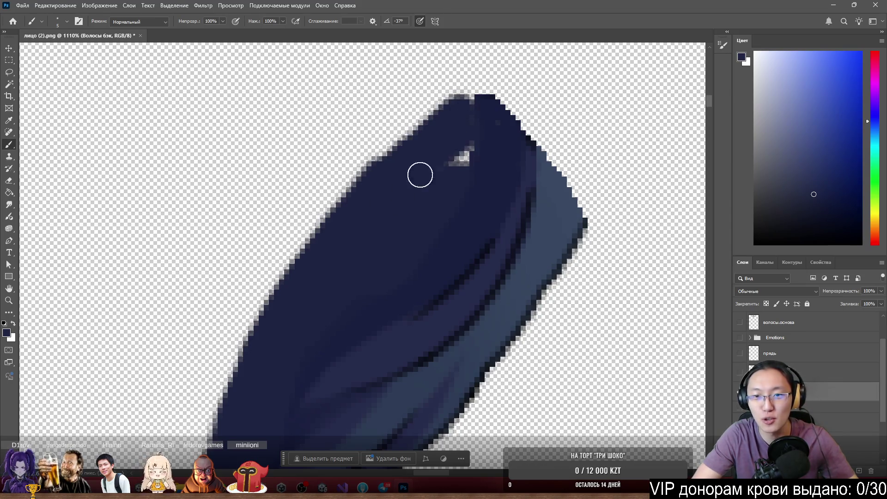
click(741, 373)
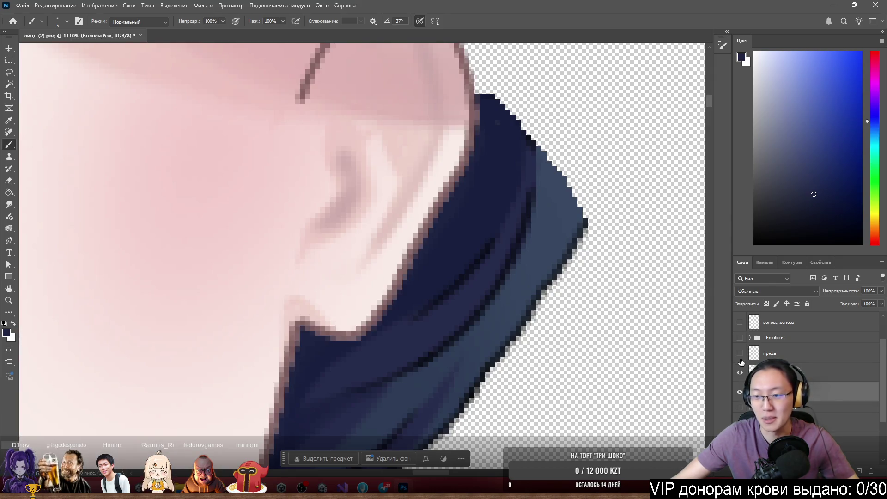
Toggle visibility of the face, hands and волосы.основа layers
click(741, 374)
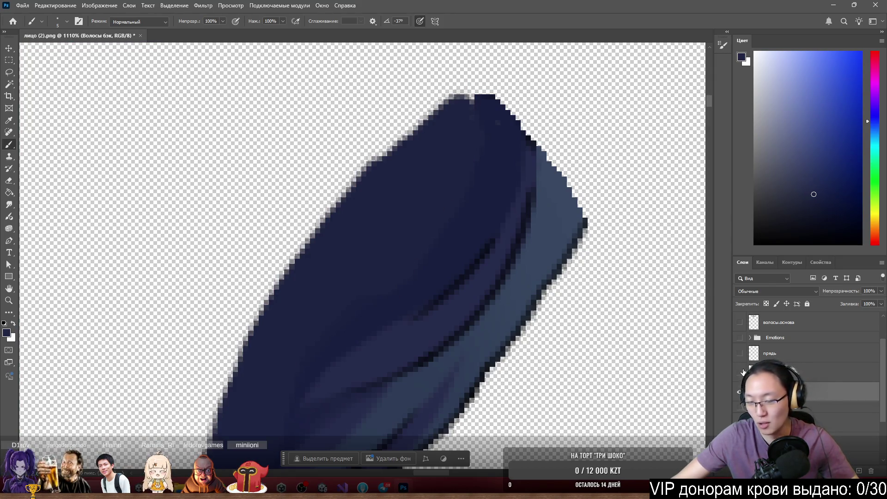
scroll(806, 342, down, 3)
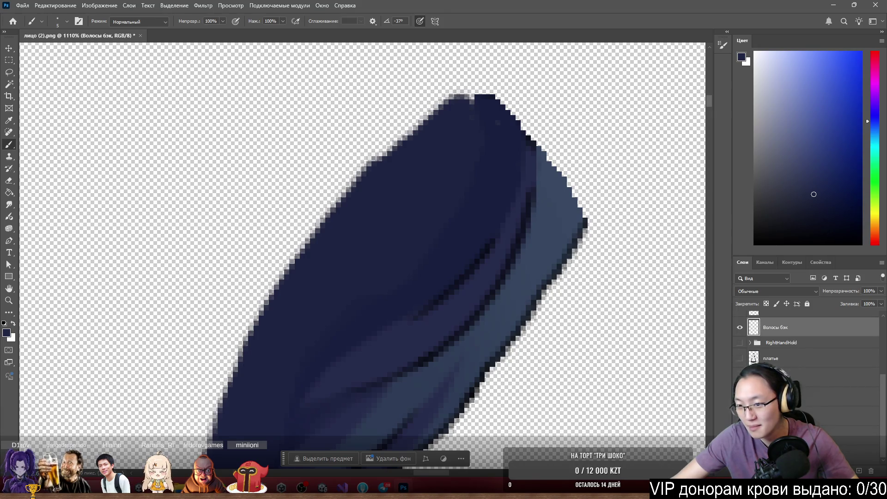
click(740, 342)
scroll(807, 351, up, 2)
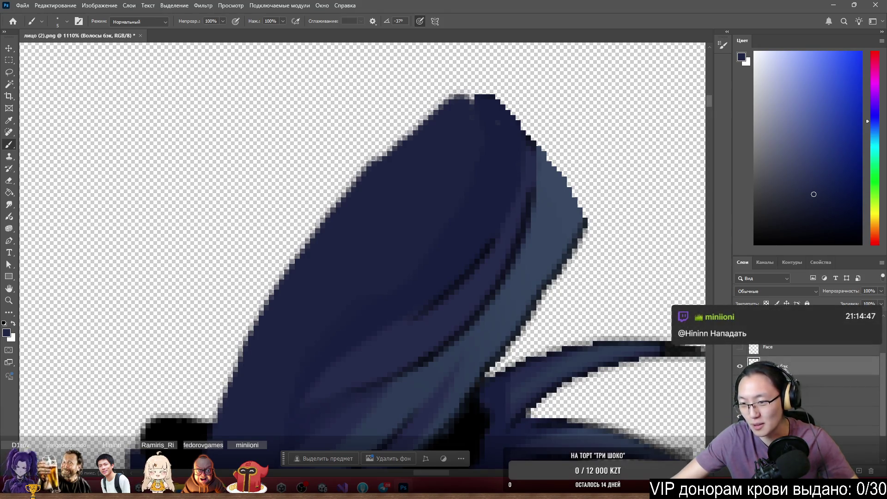
scroll(806, 369, up, 2)
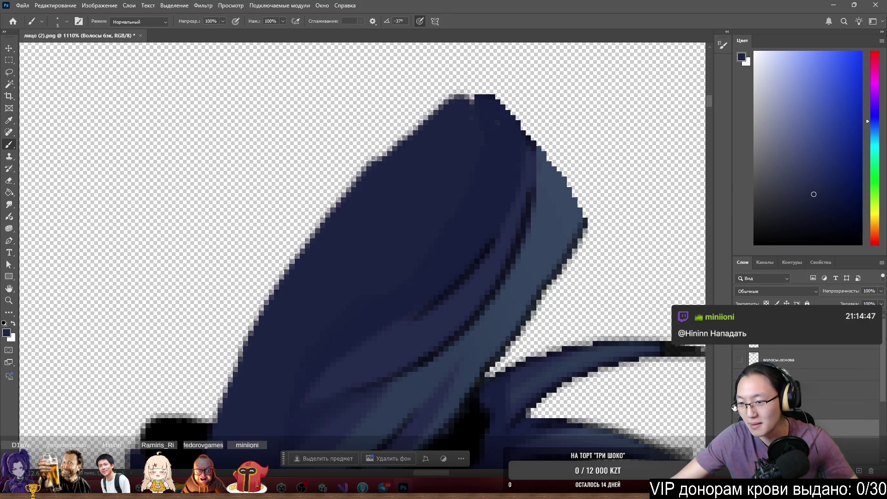
click(734, 408)
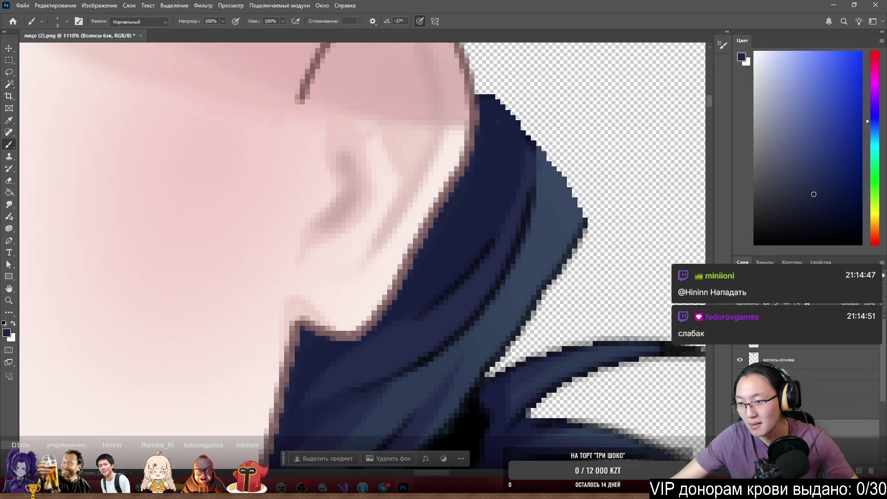
click(740, 360)
scroll(478, 242, down, 10)
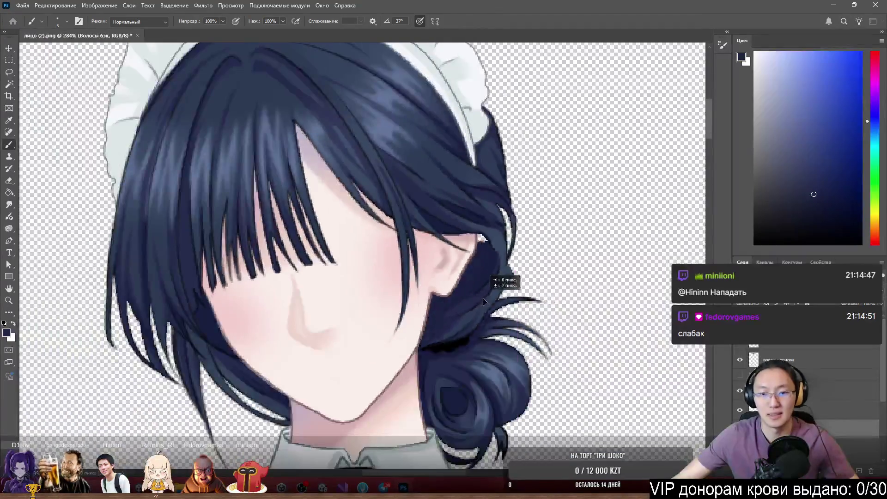
scroll(504, 296, up, 3)
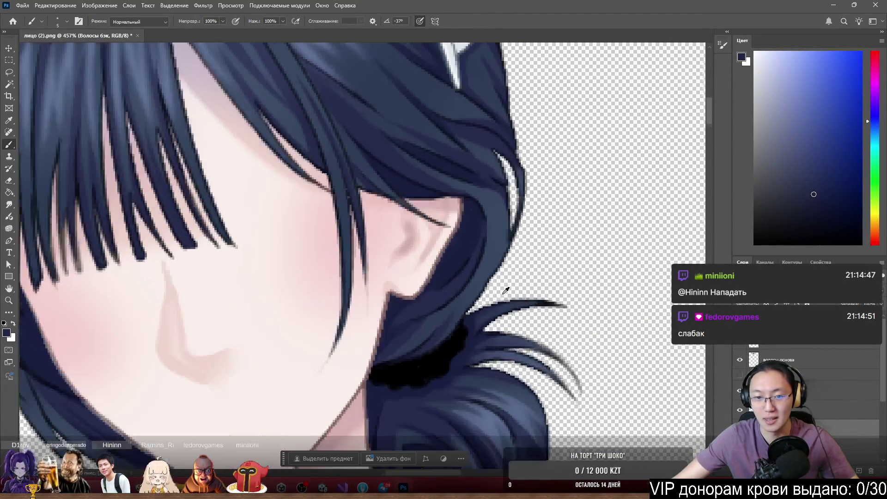
Try repainting the hair by the ear dark, then undo it on волосы.основа
mouse_move(476, 266)
mouse_down()
mouse_move(506, 291)
mouse_move(500, 315)
mouse_move(466, 269)
mouse_move(507, 286)
mouse_up()
key(ctrl+z)
key(ctrl+z)
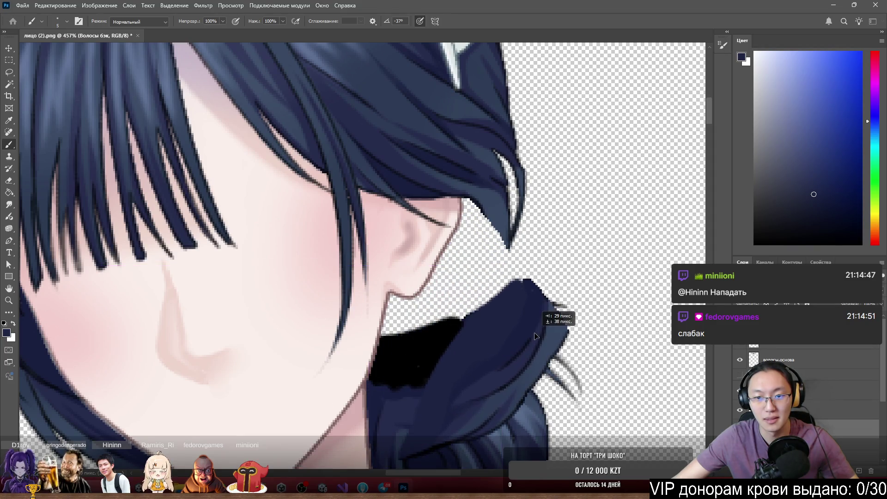
key(ctrl+z)
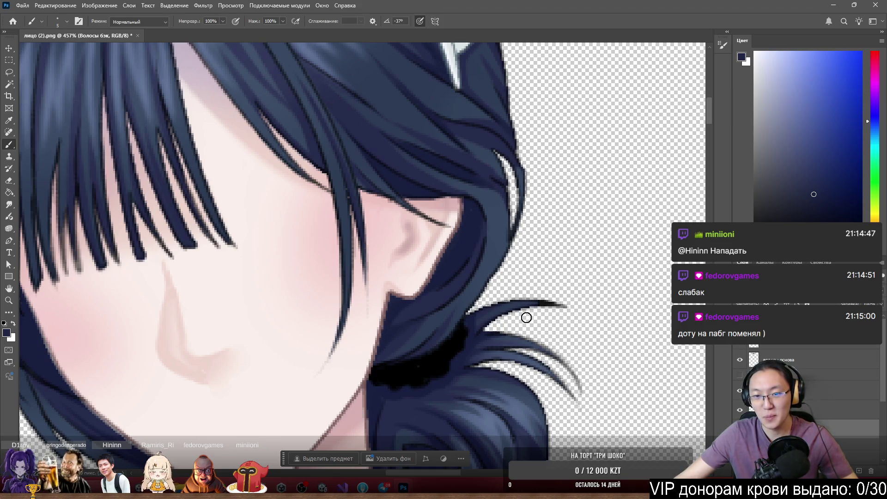
scroll(527, 317, up, 5)
key(ctrl+z)
ctrl+click(442, 282)
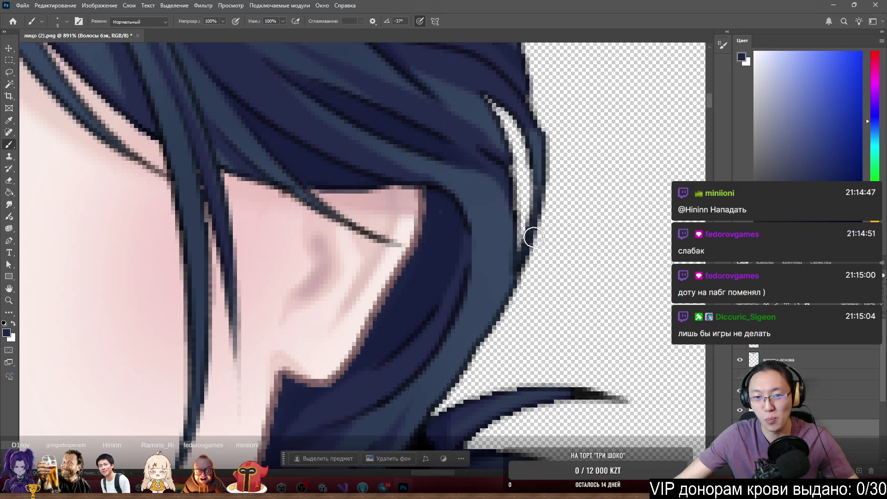
scroll(541, 211, up, 3)
key(ctrl+z)
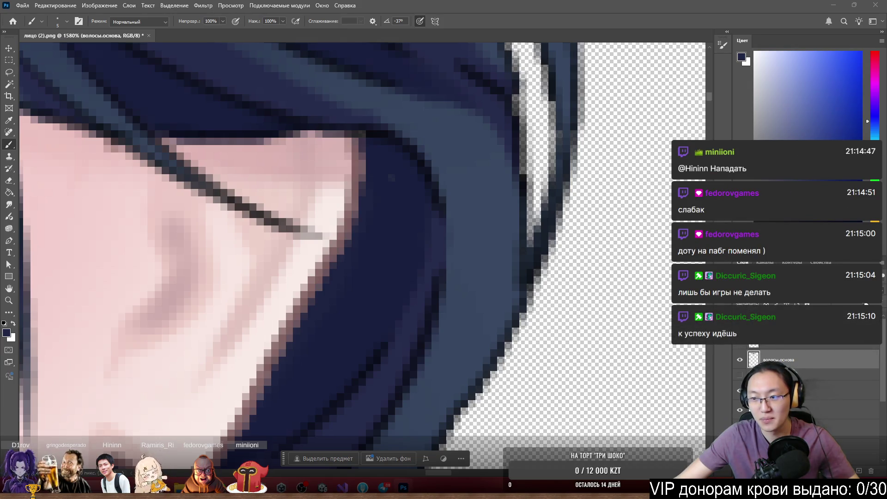
key(ctrl+shift+z)
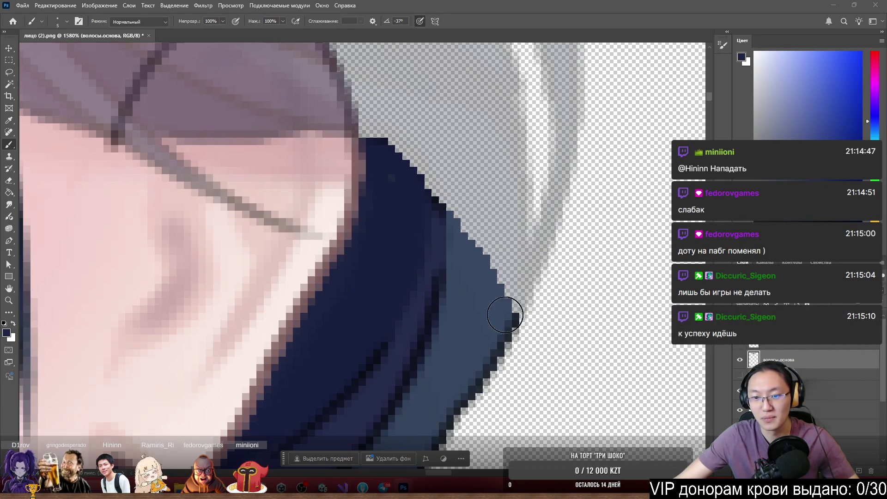
On Волосы бэк, extend the strand tip in blue-grey and fill its outer edge with dark navy
ctrl+click(465, 329)
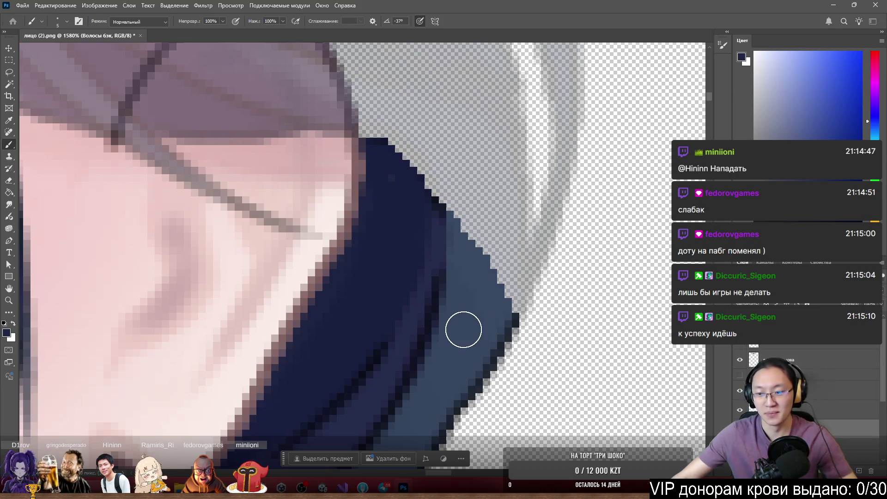
click(472, 231)
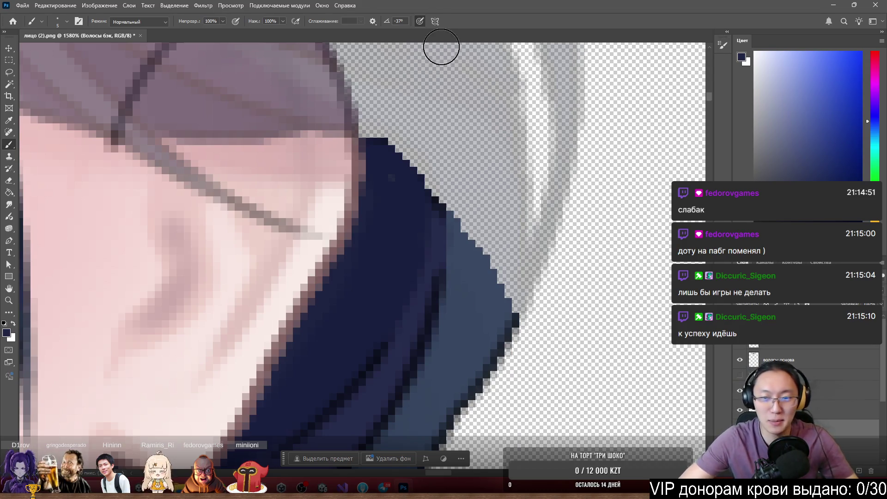
alt+click(472, 275)
mouse_move(470, 299)
mouse_down()
mouse_move(468, 154)
mouse_move(477, 194)
mouse_move(507, 242)
mouse_move(507, 264)
mouse_up()
drag(480, 171, 476, 231)
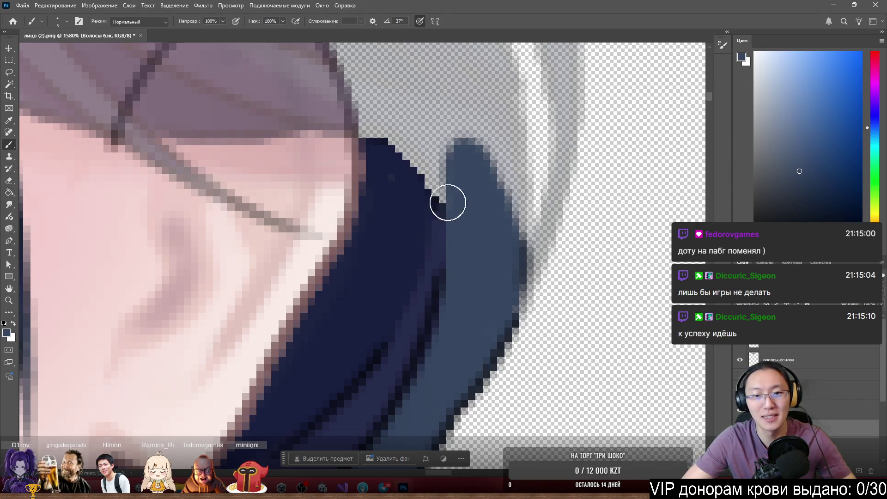
alt+click(416, 197)
scroll(382, 196, up, 1)
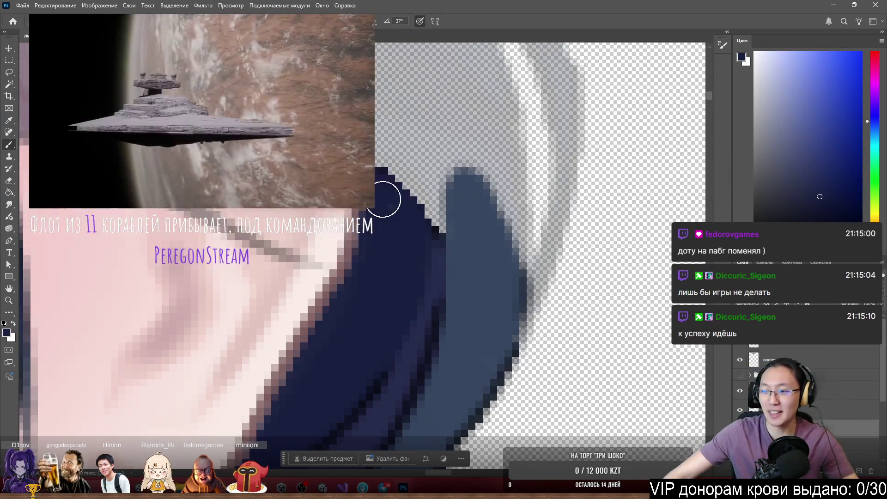
scroll(382, 196, up, 1)
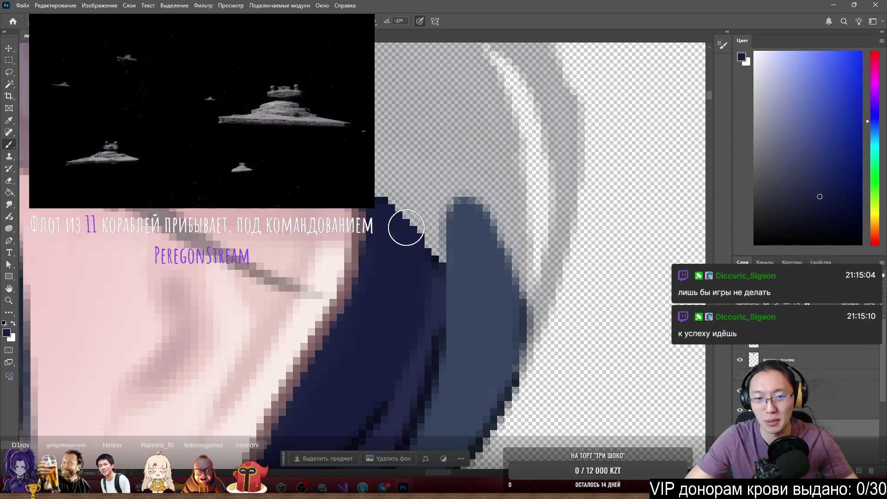
mouse_move(397, 249)
mouse_down()
mouse_move(390, 175)
mouse_move(382, 192)
mouse_up()
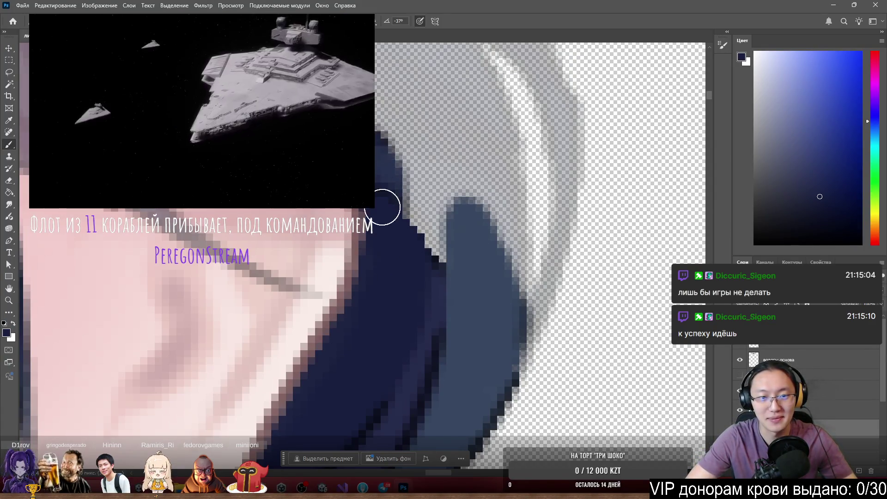
mouse_move(378, 213)
mouse_down()
mouse_move(394, 189)
mouse_move(408, 201)
mouse_up()
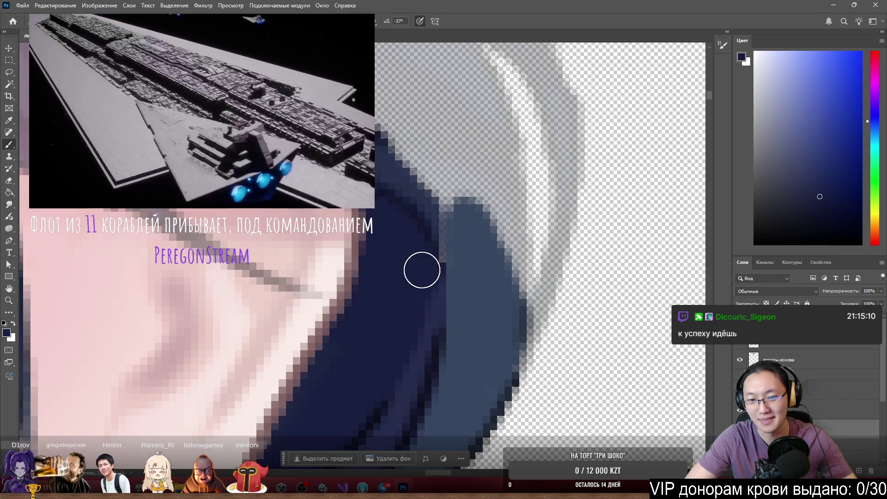
drag(422, 254, 424, 272)
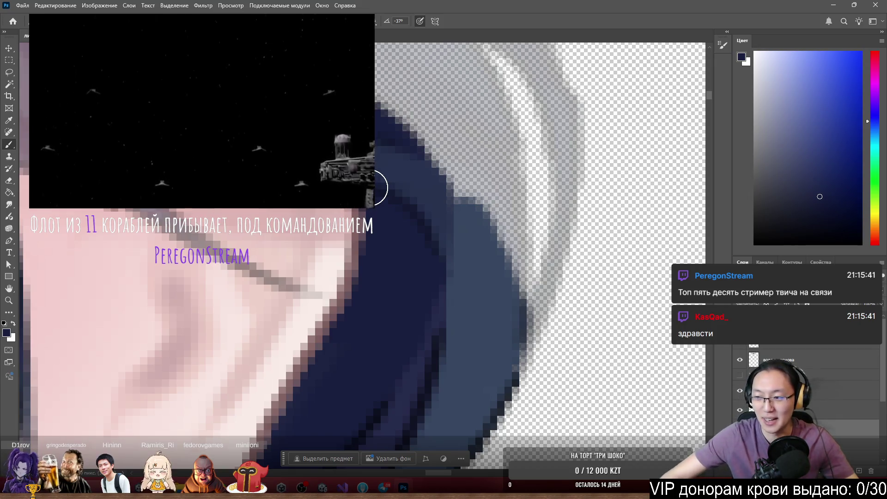
scroll(375, 187, down, 5)
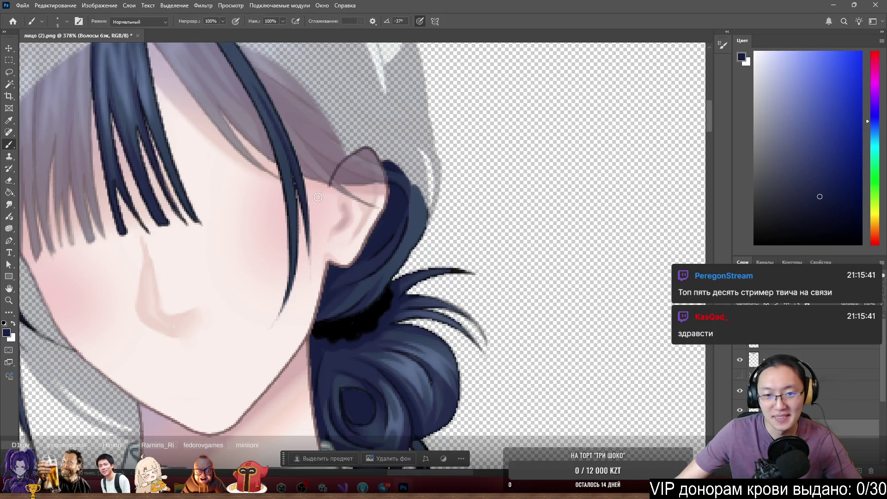
Undo an accidental move of the dark hair piece
scroll(318, 197, up, 2)
scroll(425, 181, up, 2)
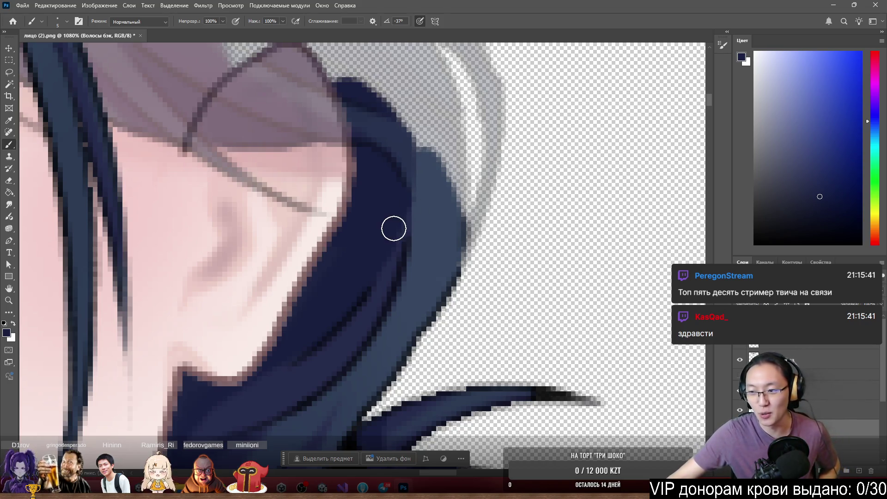
scroll(380, 168, down, 5)
scroll(422, 245, up, 4)
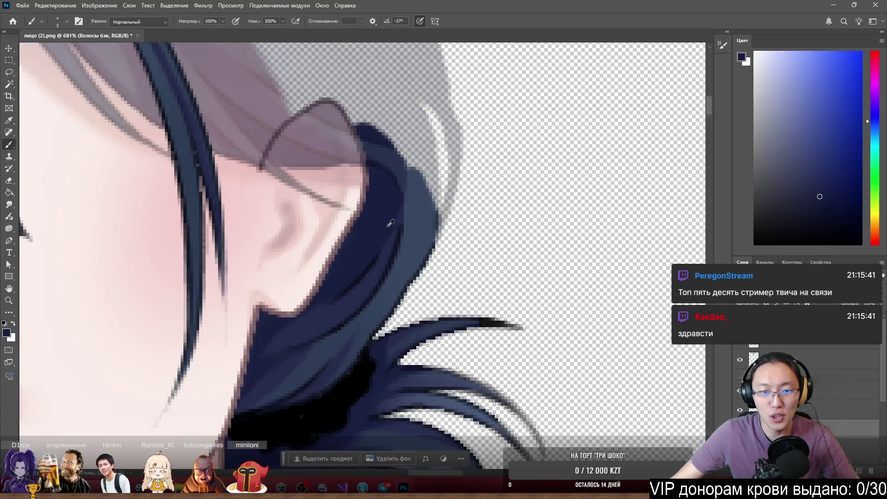
mouse_move(422, 246)
mouse_down()
mouse_move(422, 228)
mouse_move(451, 266)
mouse_up()
key(ctrl+z)
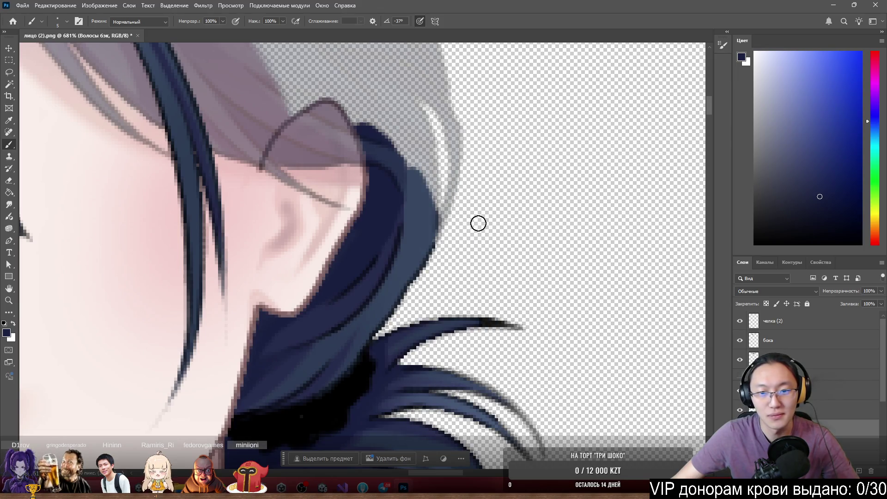
Paint a 1 px black line along the strand's outer edge, then select волосы.основа
scroll(432, 234, up, 5)
drag(444, 312, 405, 309)
drag(433, 259, 419, 305)
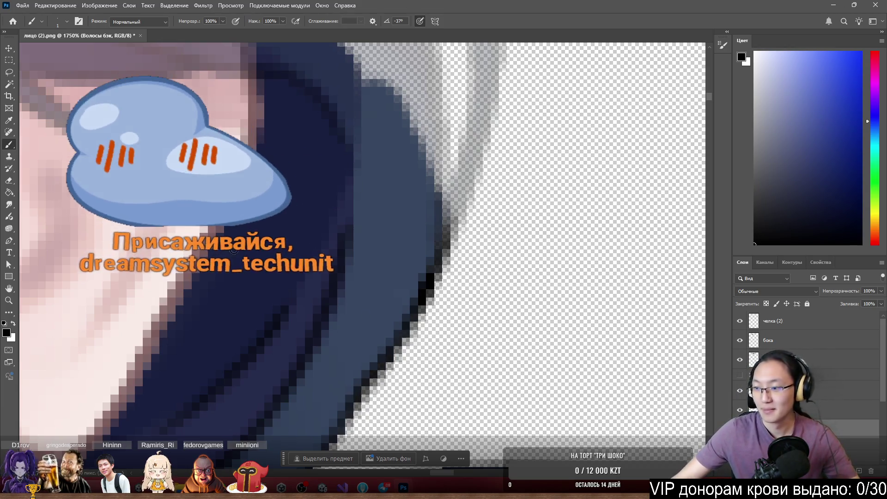
scroll(499, 171, down, 5)
scroll(472, 204, up, 5)
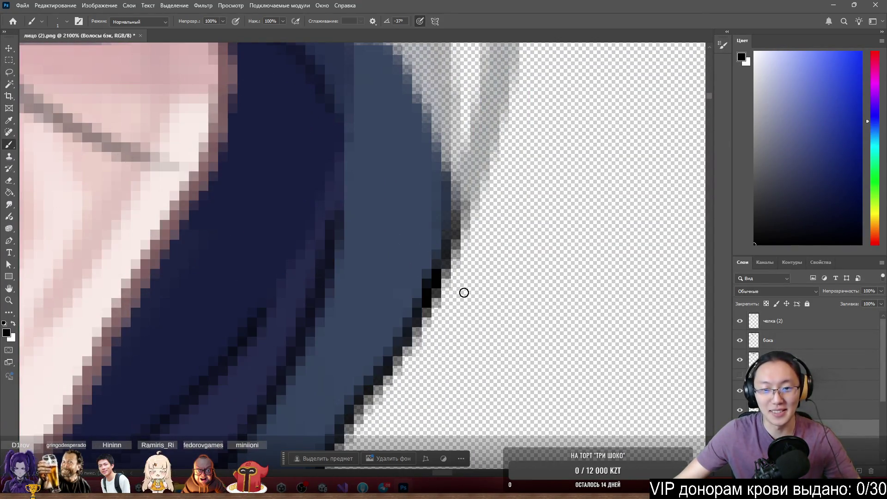
scroll(462, 291, down, 4)
scroll(471, 219, up, 3)
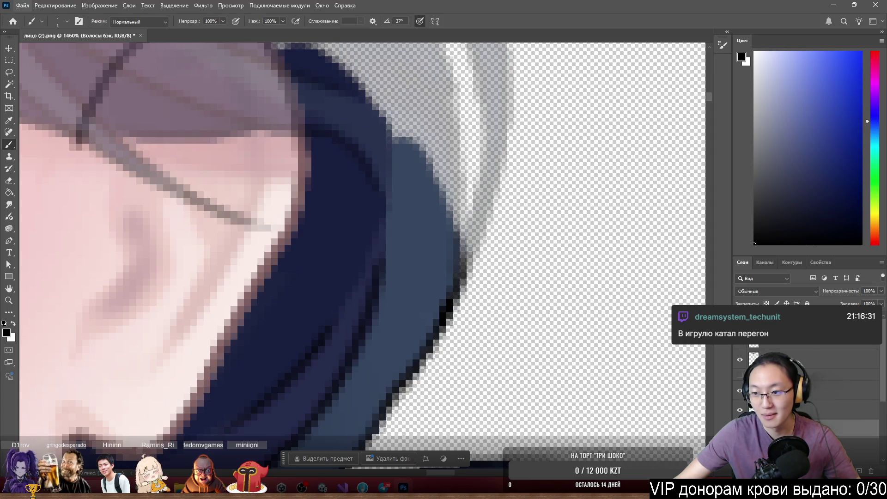
key(alt+bracketright)
key(alt+bracketright)
click(814, 367)
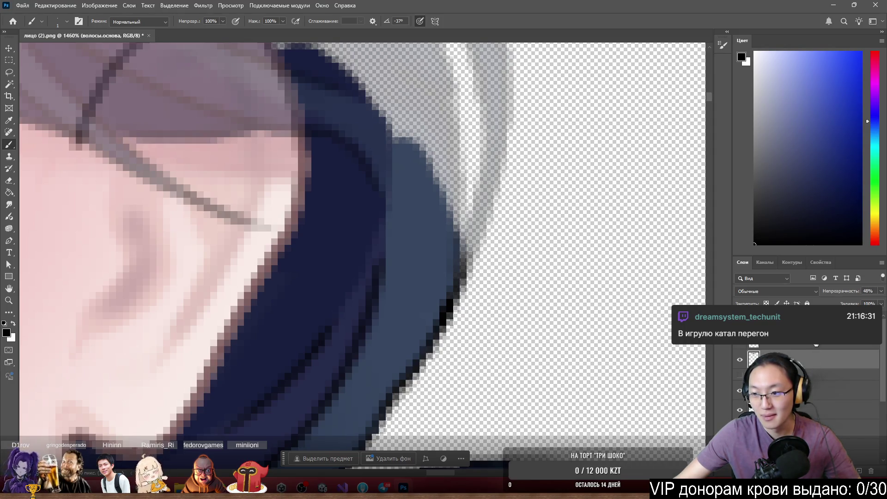
Raise the hair layer's opacity to 86% and zoom in and out on the hair around the ear and chin
mouse_move(867, 301)
mouse_down()
mouse_move(883, 306)
mouse_move(853, 302)
mouse_move(880, 302)
mouse_up()
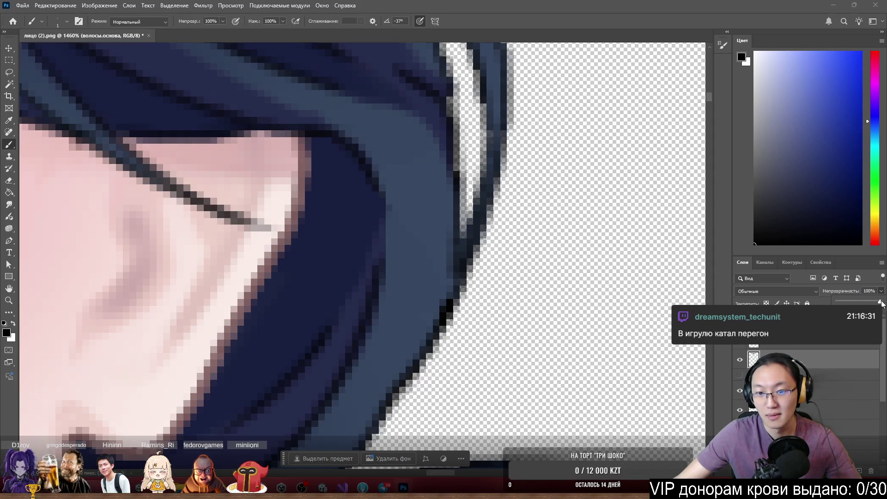
scroll(422, 212, down, 3)
scroll(425, 229, up, 2)
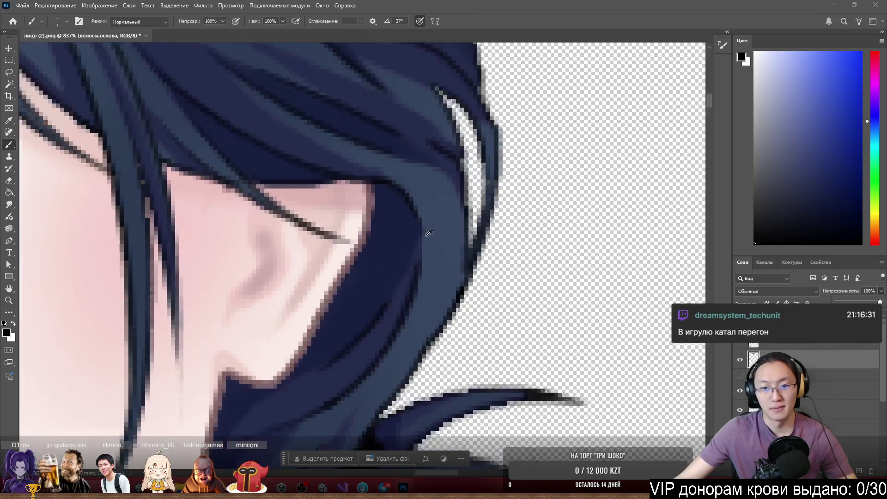
scroll(429, 232, up, 2)
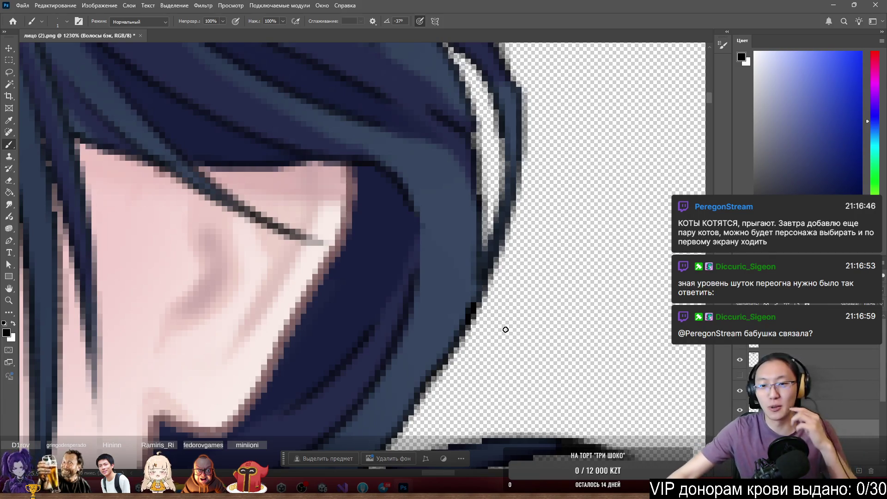
alt+scroll(383, 241, down, 5)
alt+scroll(377, 270, up, 5)
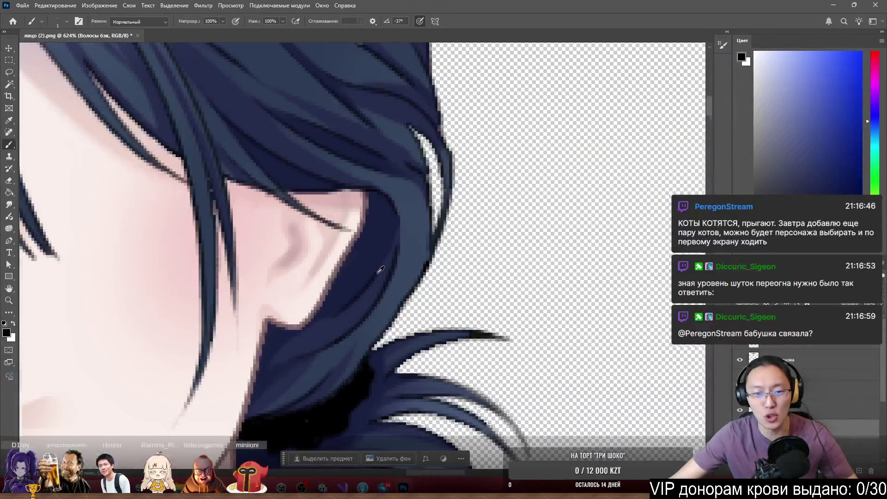
alt+scroll(360, 234, down, 3)
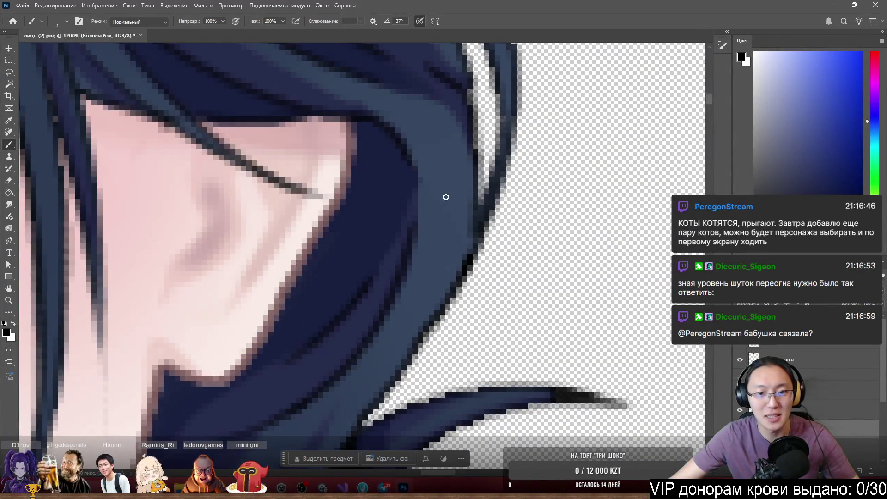
alt+scroll(439, 199, down, 3)
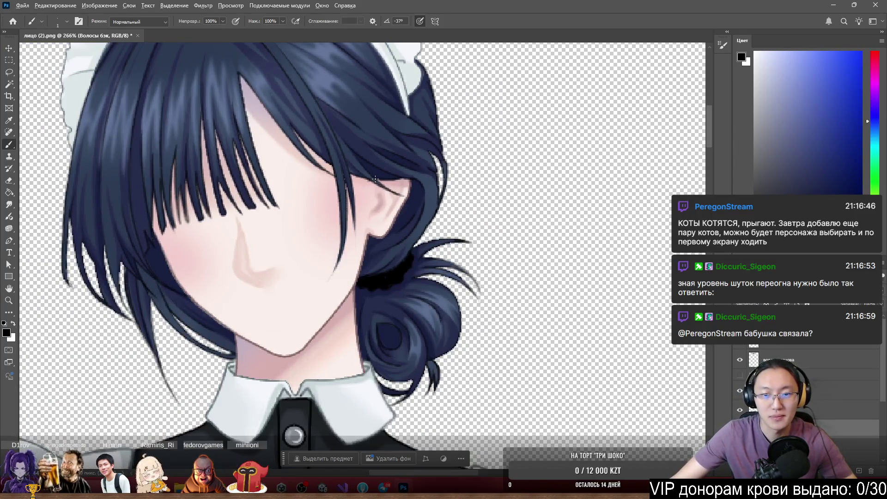
alt+scroll(376, 178, up, 3)
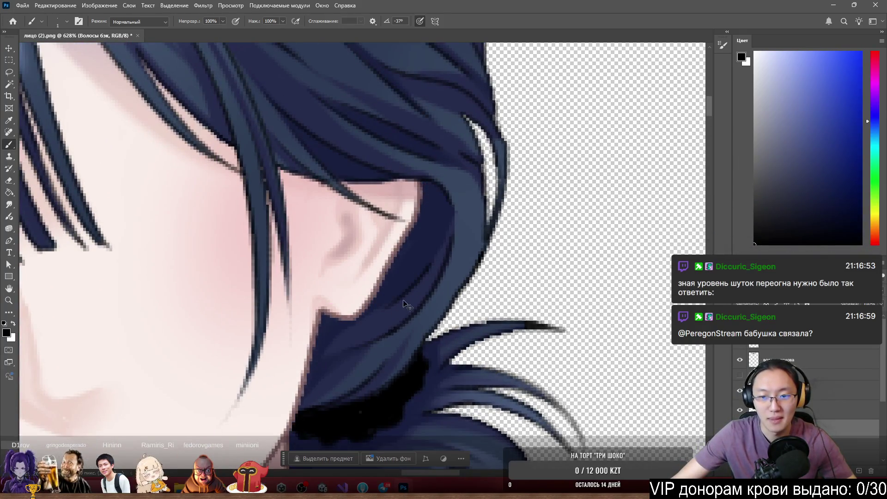
alt+scroll(491, 259, down, 3)
alt+scroll(422, 306, up, 3)
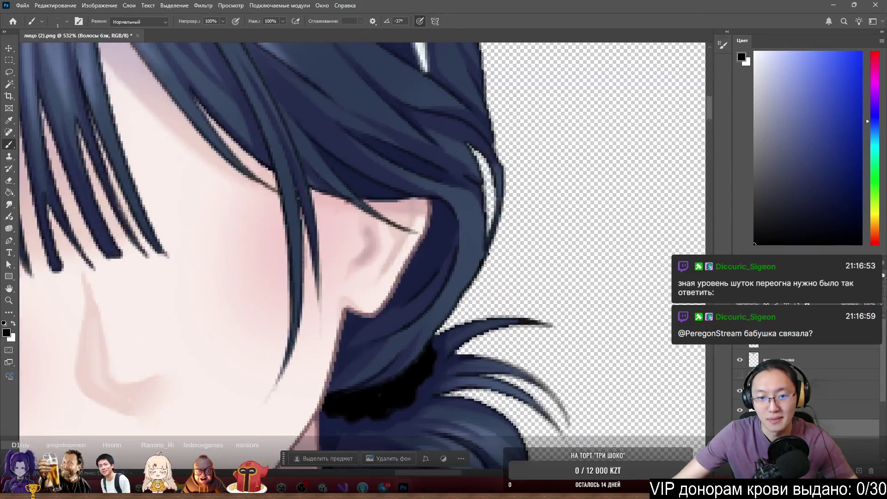
alt+scroll(421, 306, down, 3)
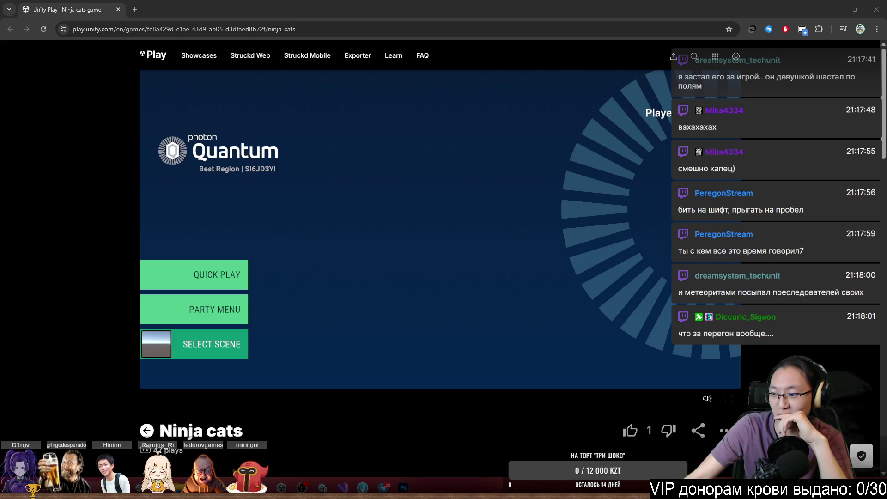
Join a Ninja cats quick match and run and jump the cat left and right beside the other player
click(225, 273)
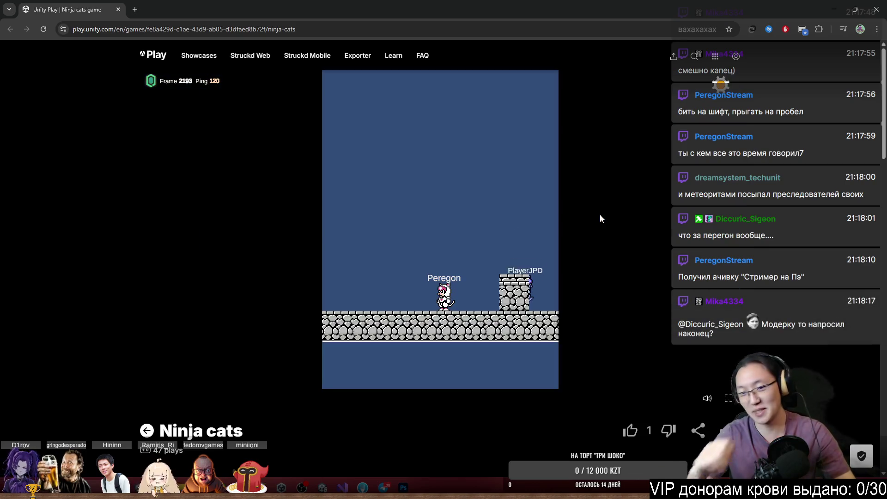
key(Right)
key(Left)
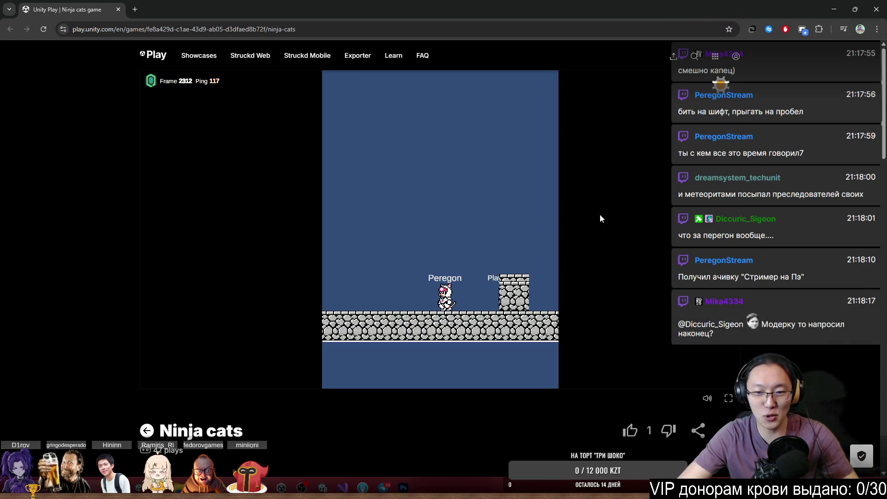
key(Right)
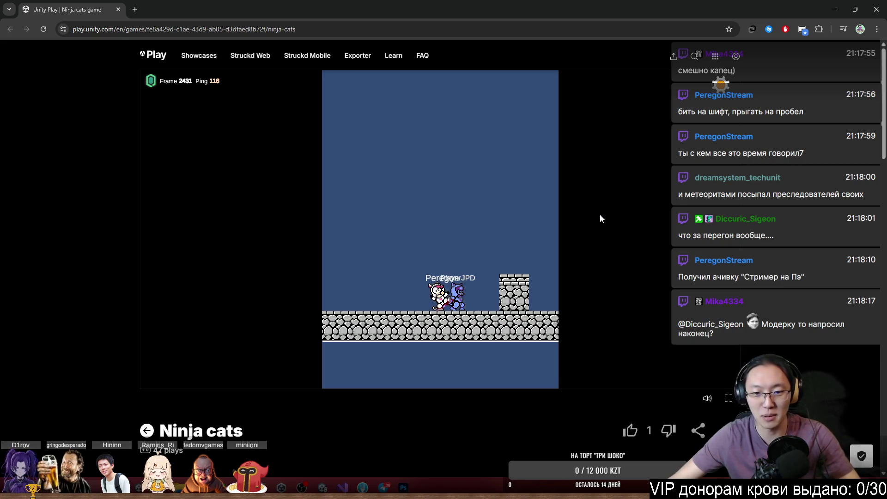
key(Right)
key(space)
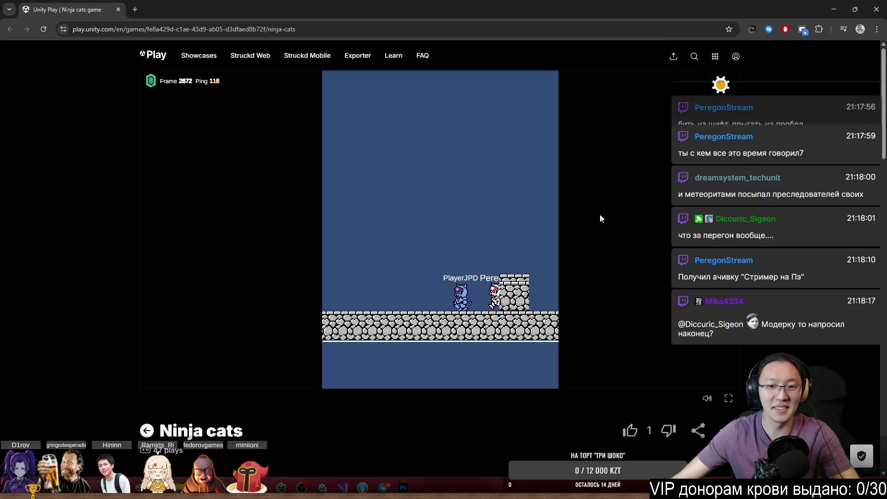
key(Left)
key(space)
key(space)
key(Left)
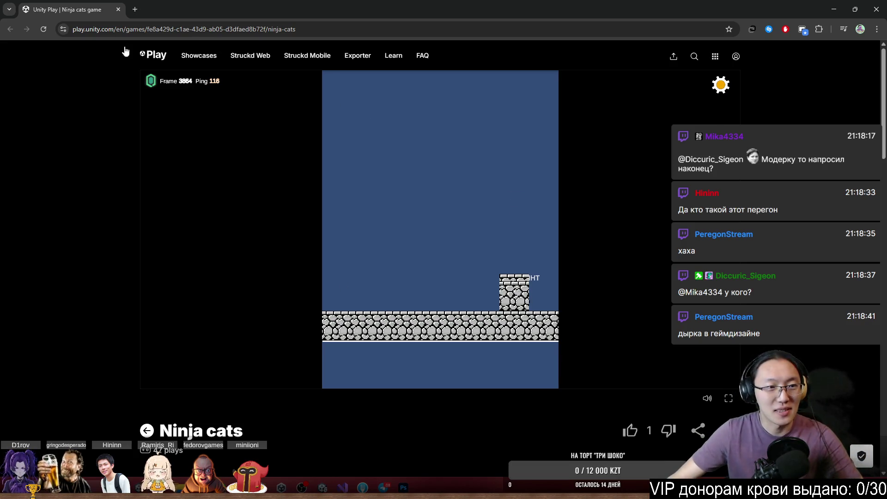
Reload the Ninja cats page and start the game
click(44, 30)
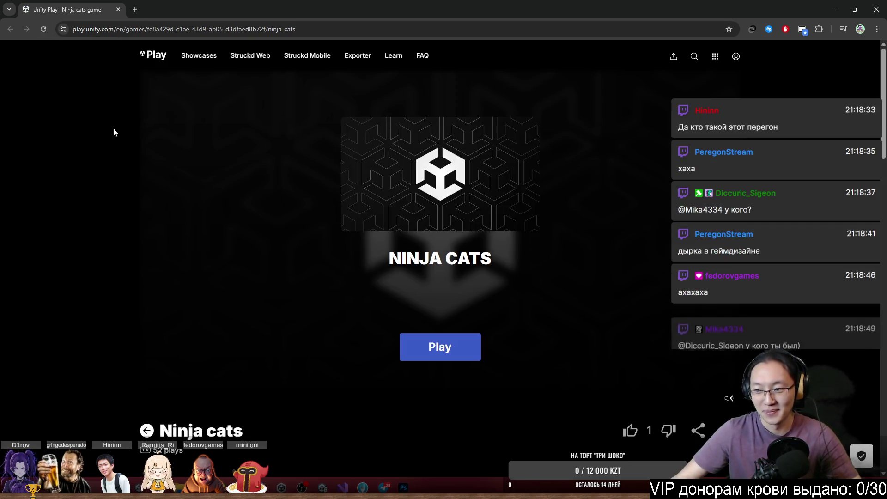
click(440, 345)
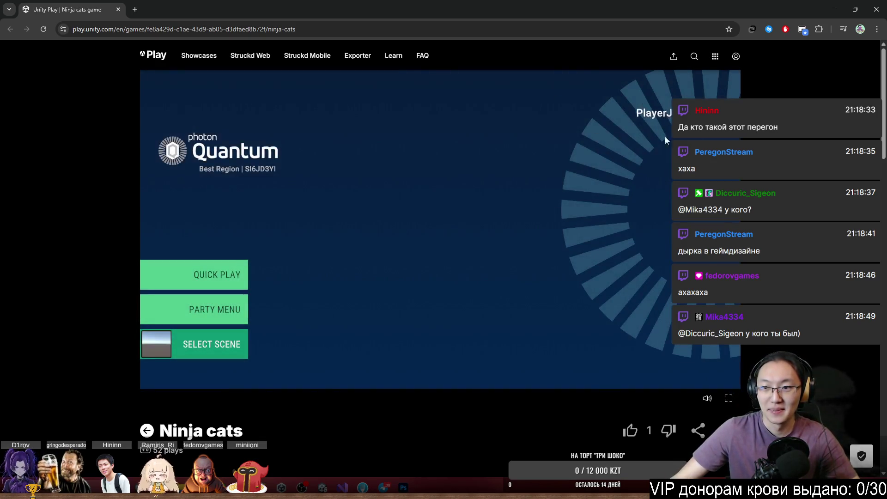
click(677, 113)
Change the player nickname to 'Tenk' and join a new quick match
click(448, 216)
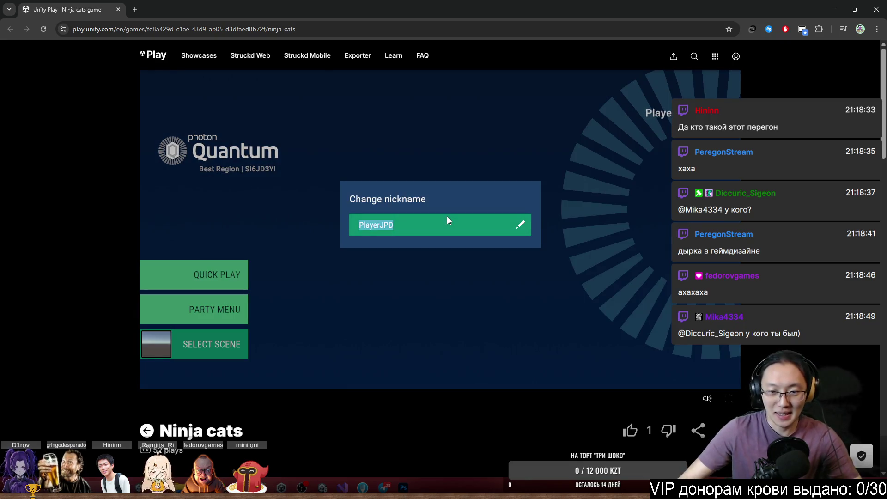
text(E)
key(BackSpace)
text(Tenk)
key(Return)
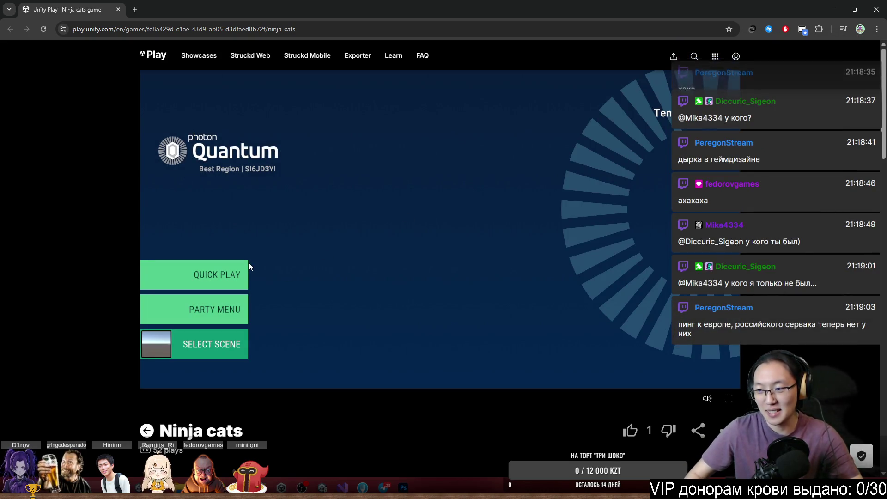
click(222, 275)
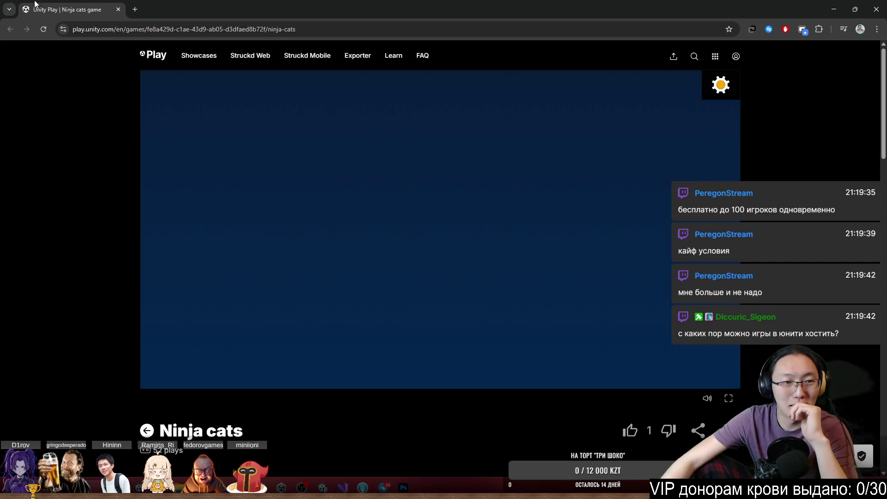
Reload Ninja cats and join another quick online match
click(47, 30)
click(415, 354)
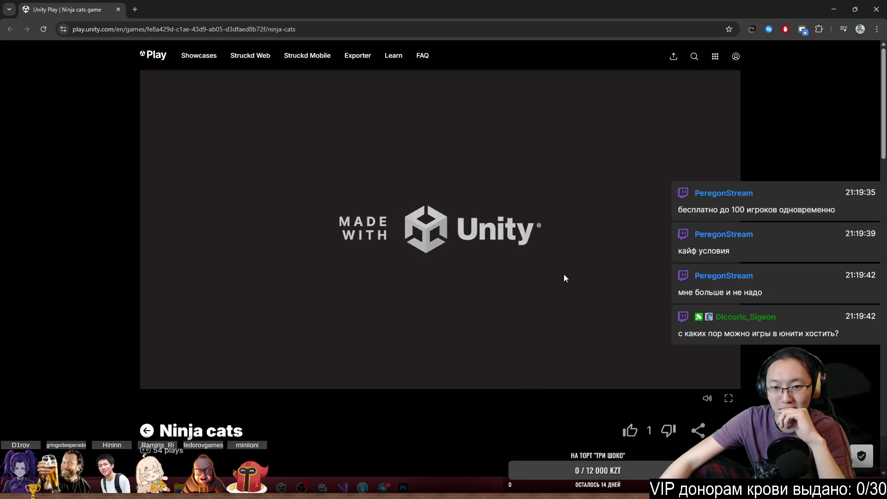
click(221, 274)
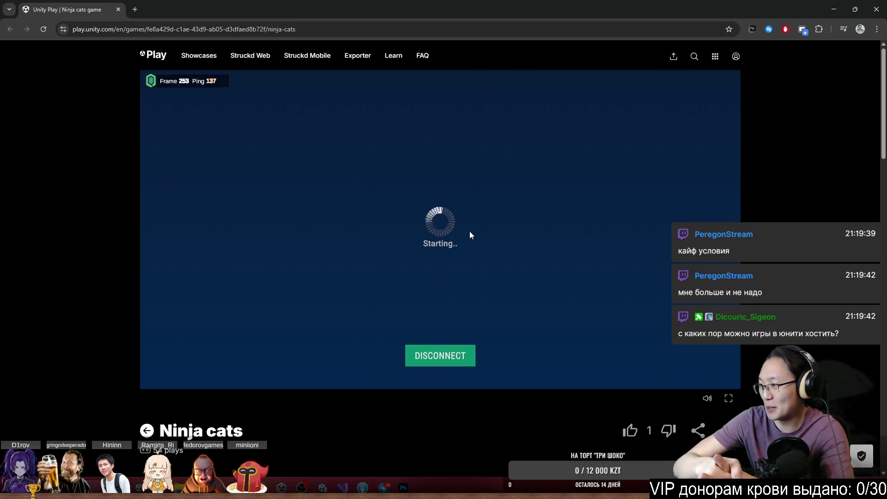
Walk the cat back and forth along the floor toward the other cat
key(Left)
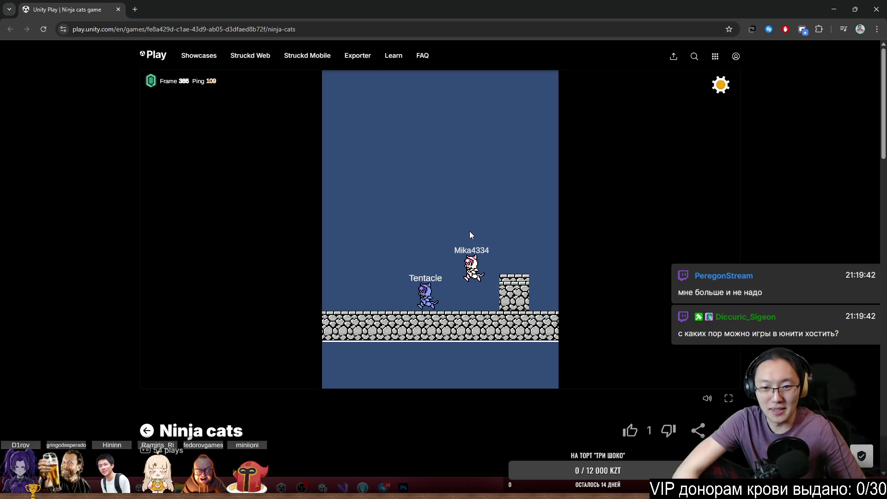
key(Right)
key(Right)
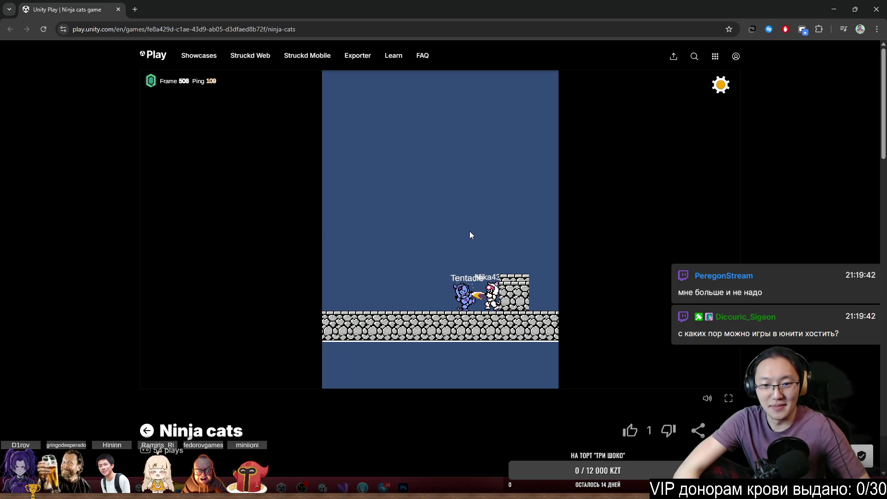
key(Left)
key(Left)
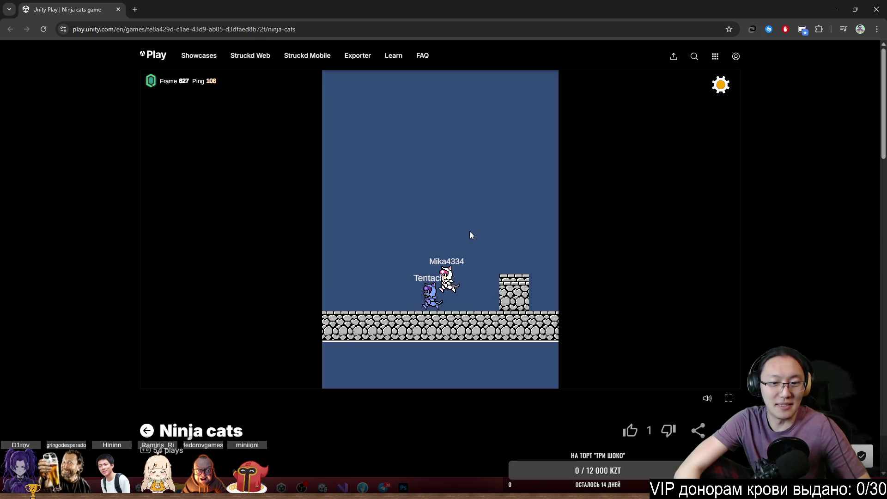
key(Right)
key(Right)
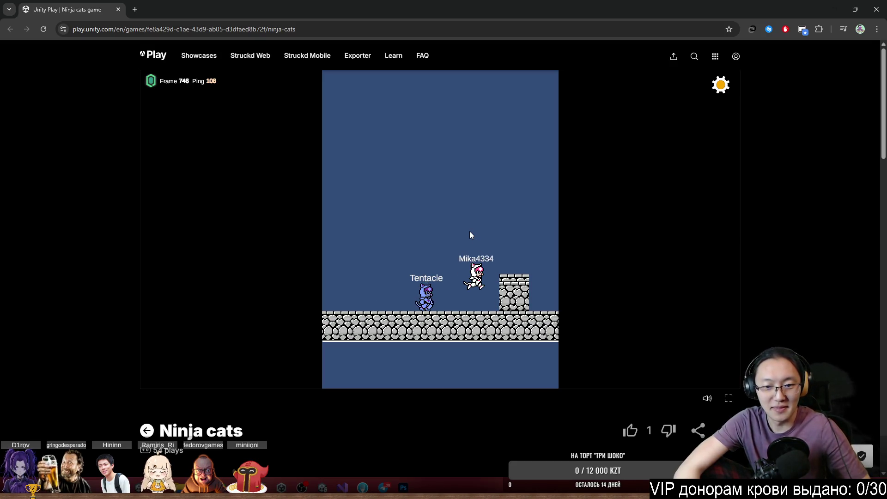
key(Left)
key(Right)
key(Left)
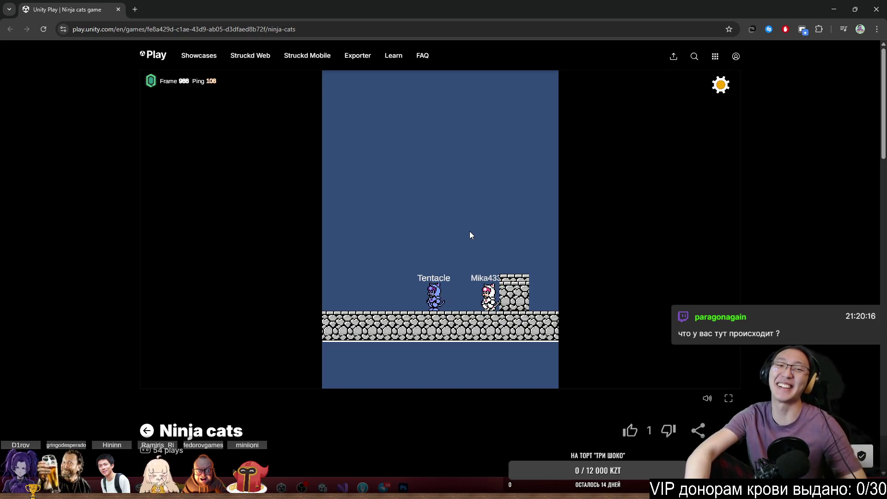
key(Right)
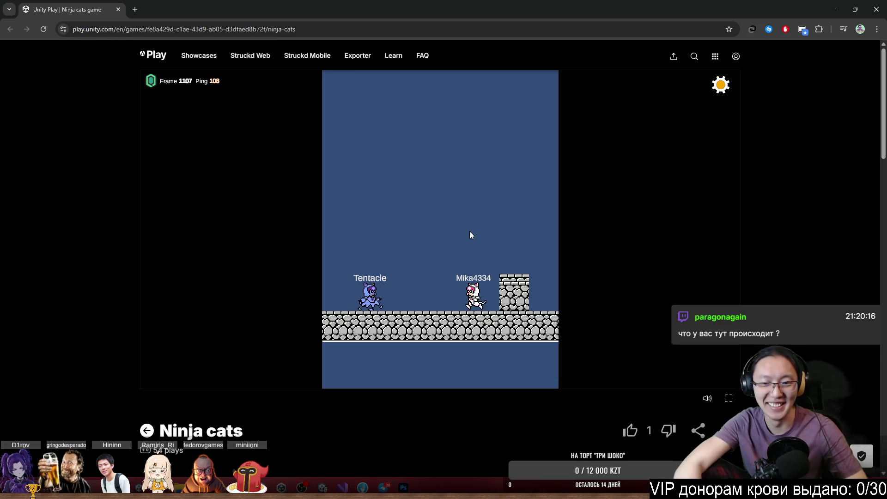
Run the cat to the stone pillar, slash at Tentacle and jump onto the pillar's edge
key(Right)
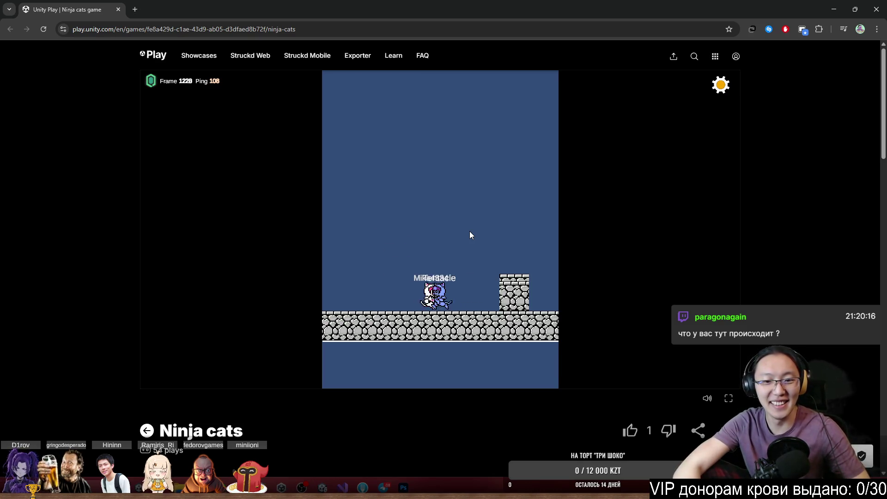
key(Right)
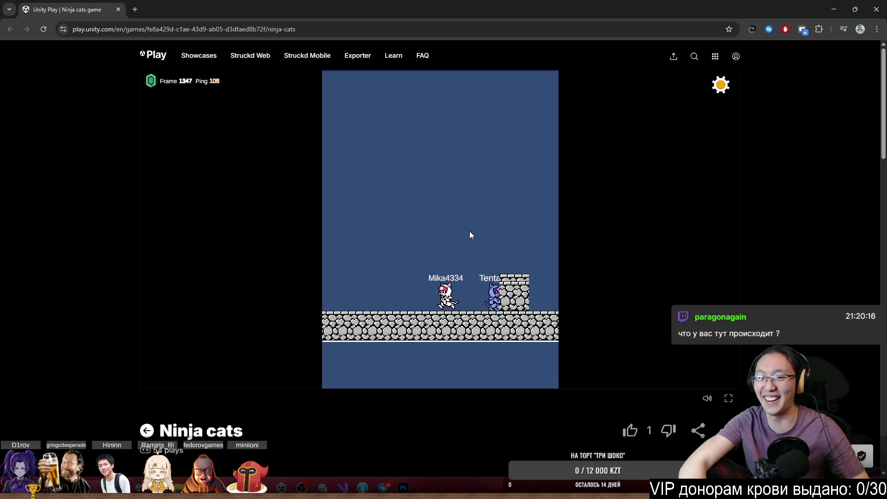
key(Right)
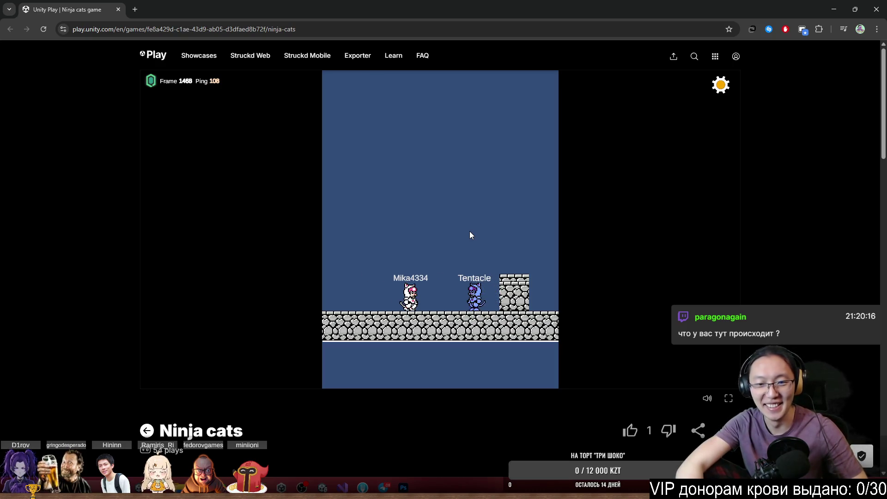
key(Right)
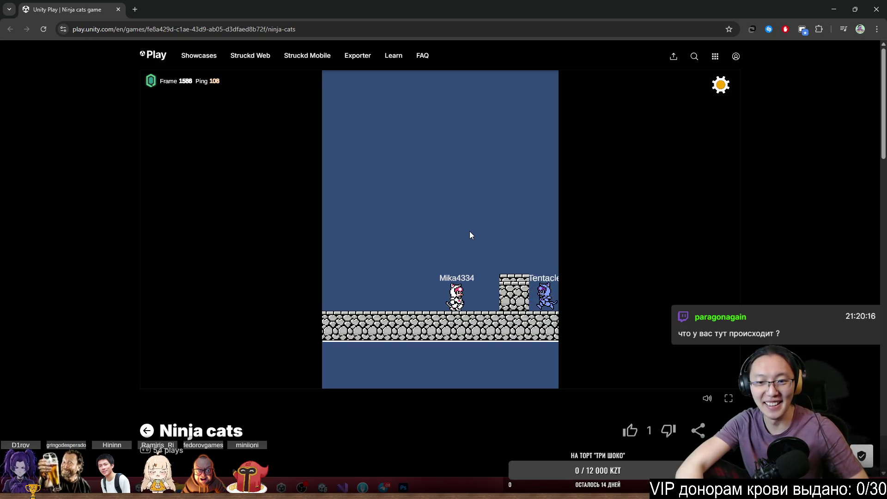
key(Left)
key(Right)
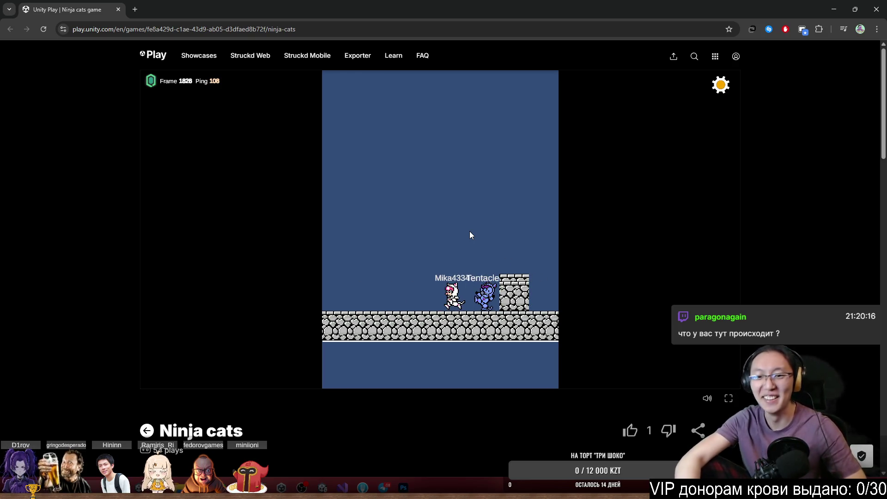
key(Right)
key(Left)
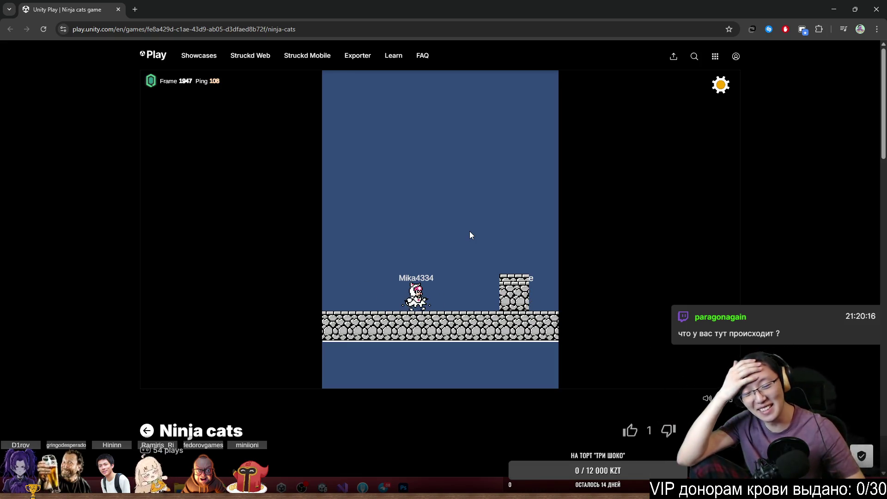
key(Left)
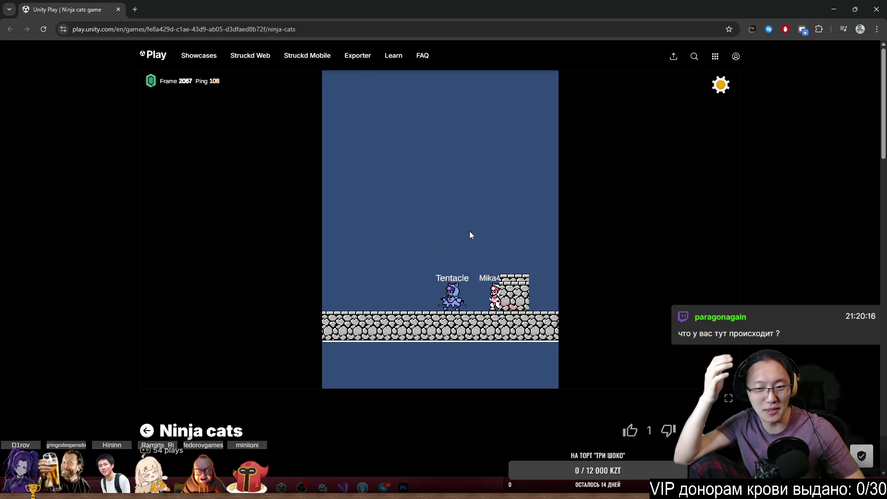
key(Left)
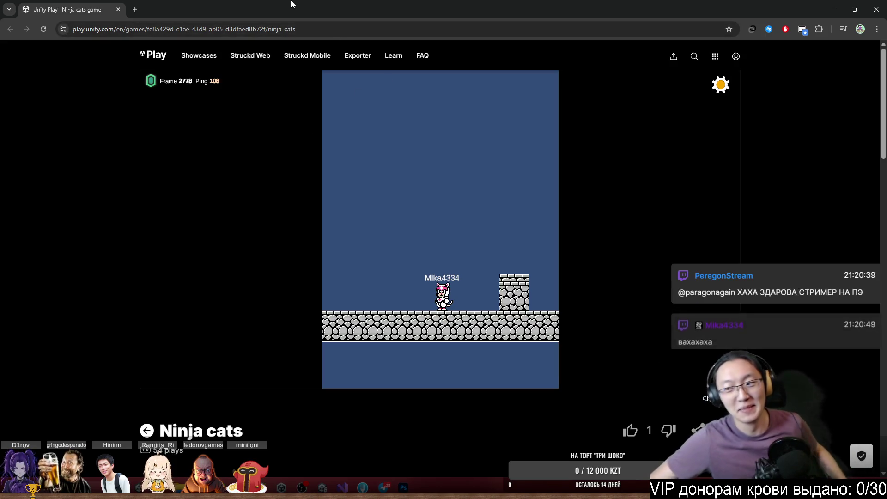
Return to Photoshop and repaint the hair strands along the jaw
double_click(329, 19)
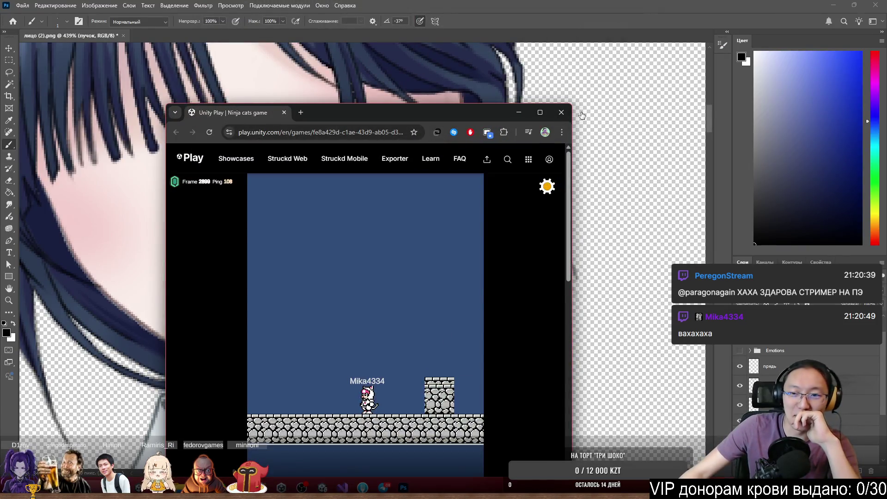
click(569, 115)
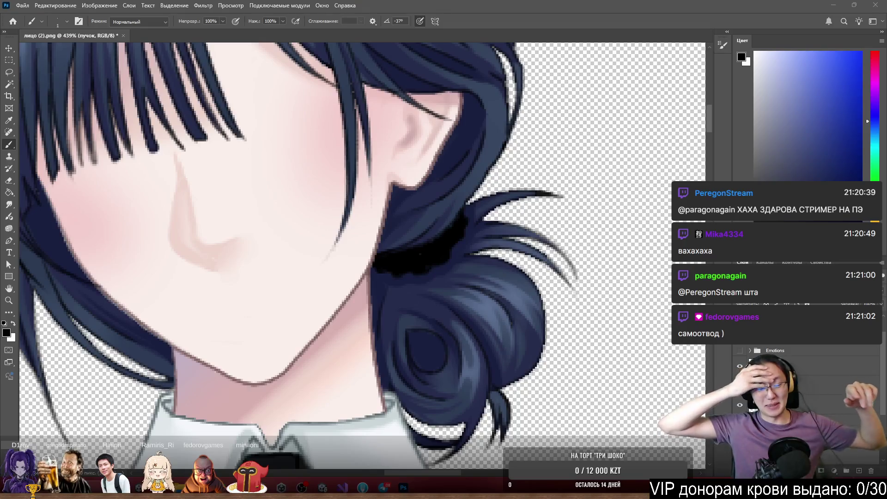
scroll(334, 238, down, 5)
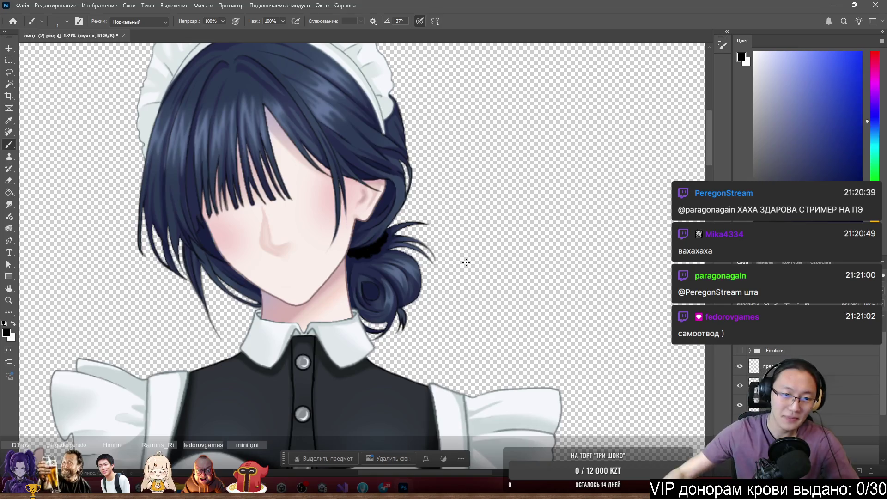
scroll(185, 273, up, 5)
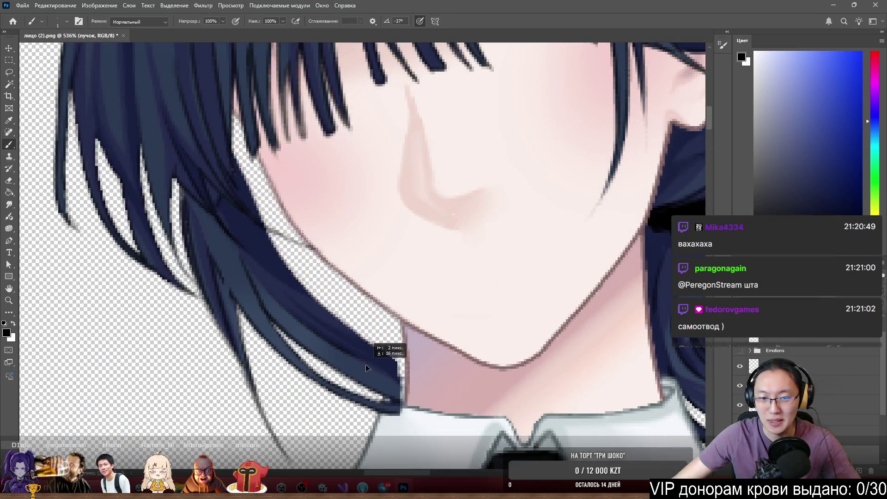
drag(370, 328, 248, 198)
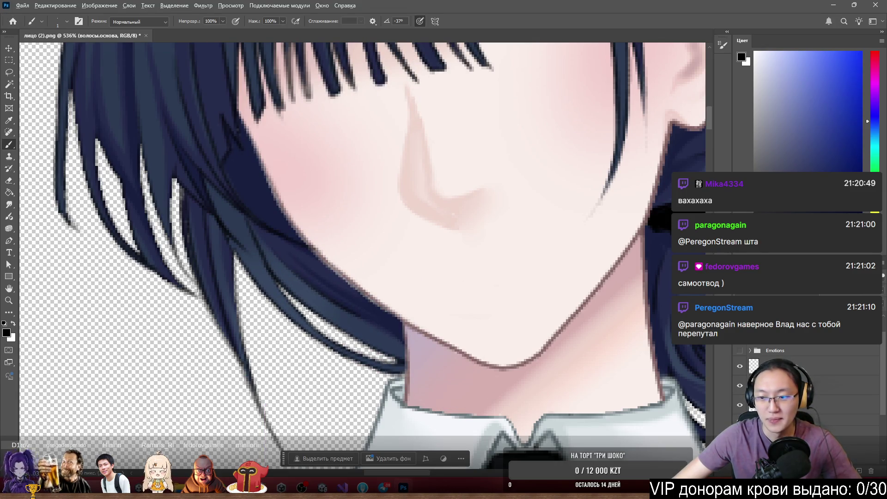
Isolate the hair layer so only the hair is visible
alt+click(740, 329)
scroll(408, 230, up, 5)
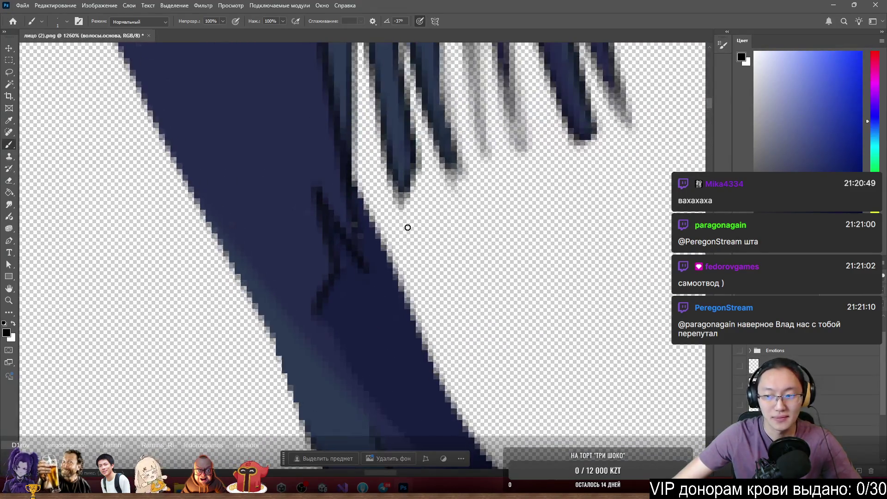
scroll(408, 230, down, 4)
Lasso a freehand selection around the stray strand near the chin
key(l)
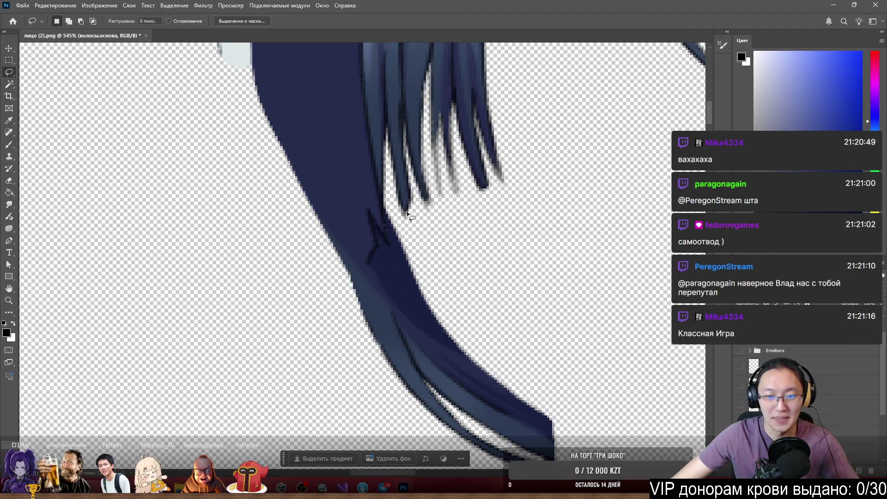
scroll(400, 227, up, 6)
mouse_move(359, 159)
mouse_down()
mouse_move(369, 276)
mouse_move(351, 260)
mouse_move(300, 342)
mouse_move(231, 420)
mouse_up()
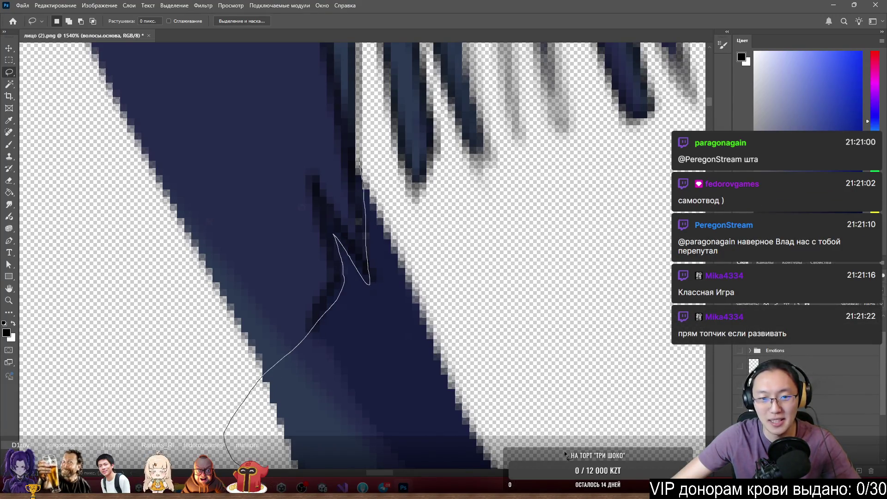
drag(561, 456, 365, 167)
scroll(490, 307, down, 5)
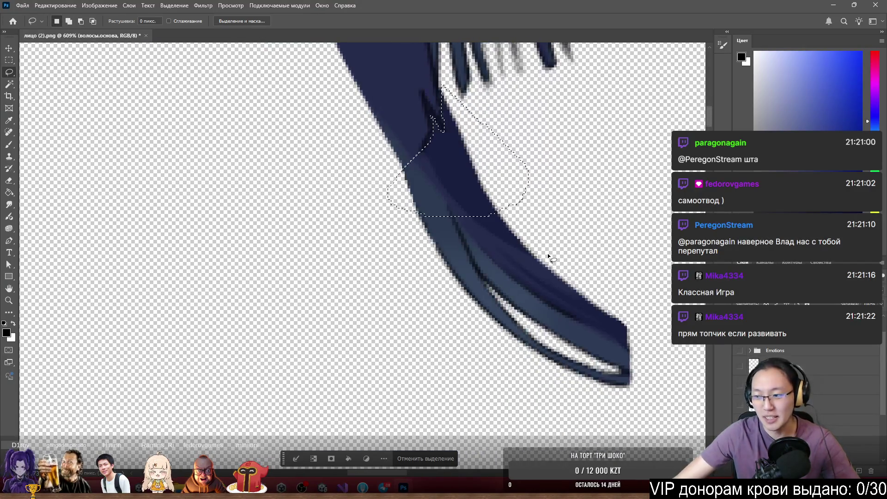
mouse_move(397, 205)
mouse_down()
mouse_move(389, 212)
mouse_move(606, 441)
mouse_move(675, 259)
mouse_up()
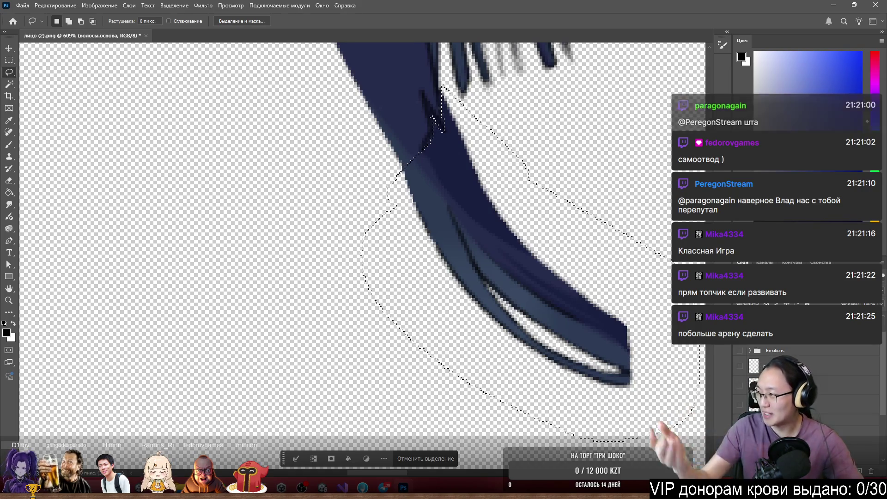
Refine the selection beside the strand tip and cut it to a new layer with Layer via Cut
key(alt)
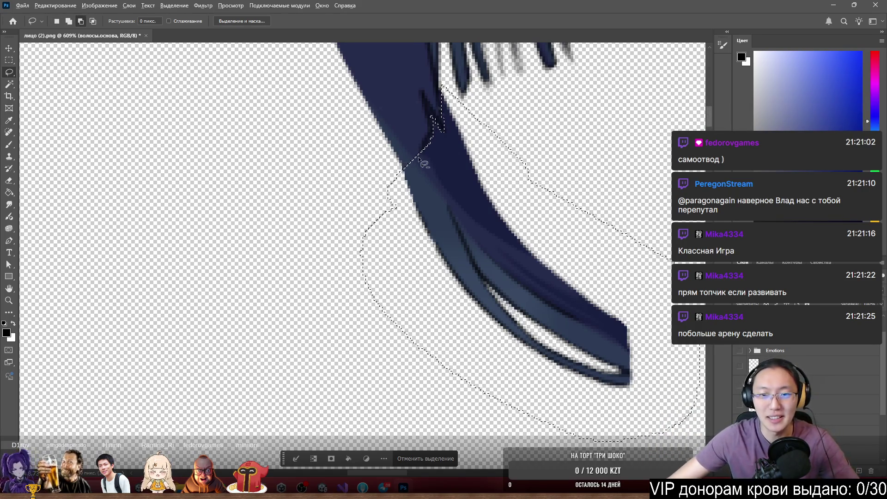
scroll(419, 159, down, 2)
scroll(419, 159, up, 4)
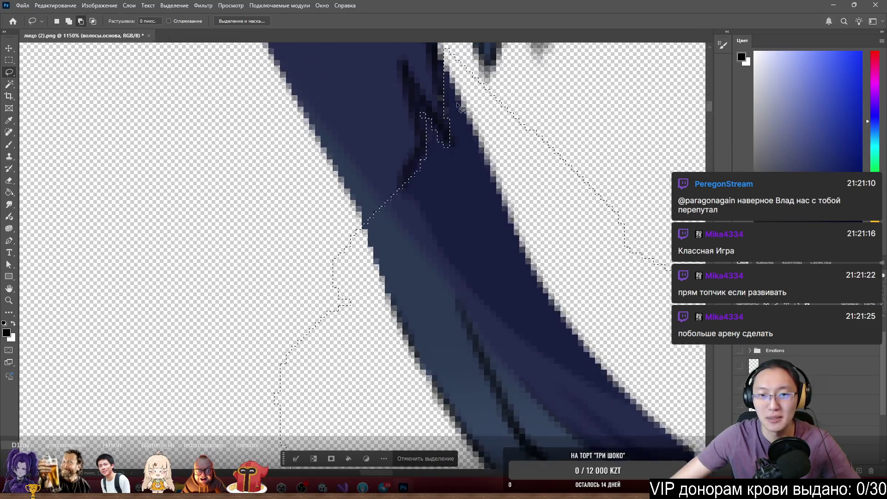
scroll(457, 102, up, 2)
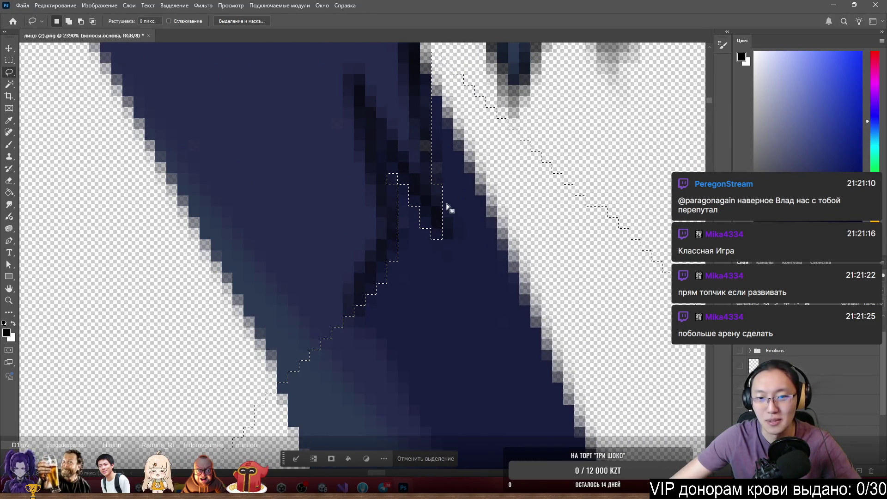
scroll(447, 204, up, 1)
drag(462, 250, 449, 268)
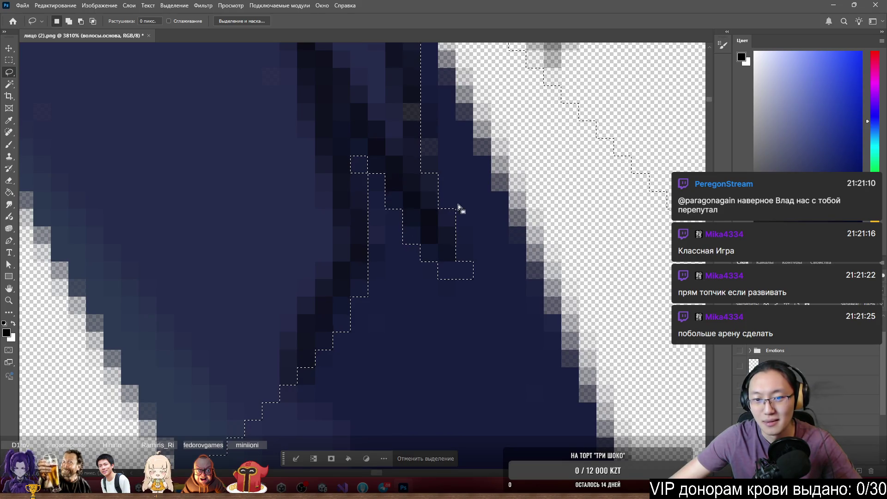
scroll(454, 204, down, 2)
right_click(478, 266)
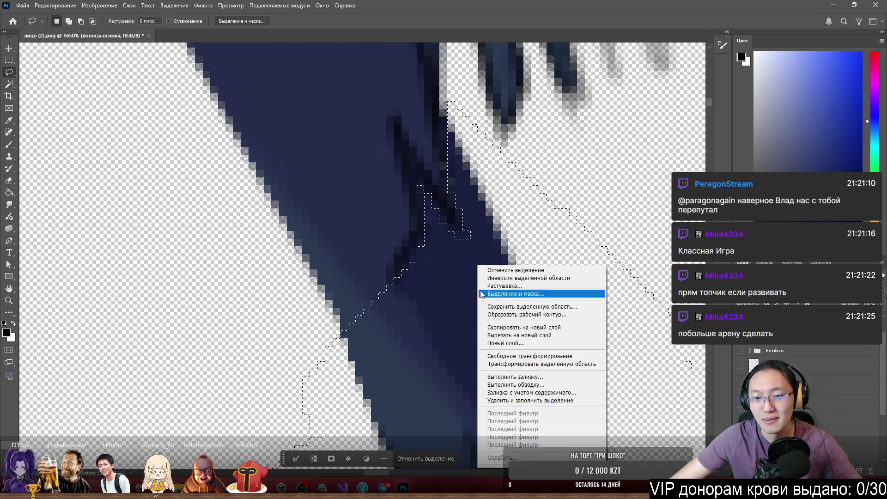
click(550, 335)
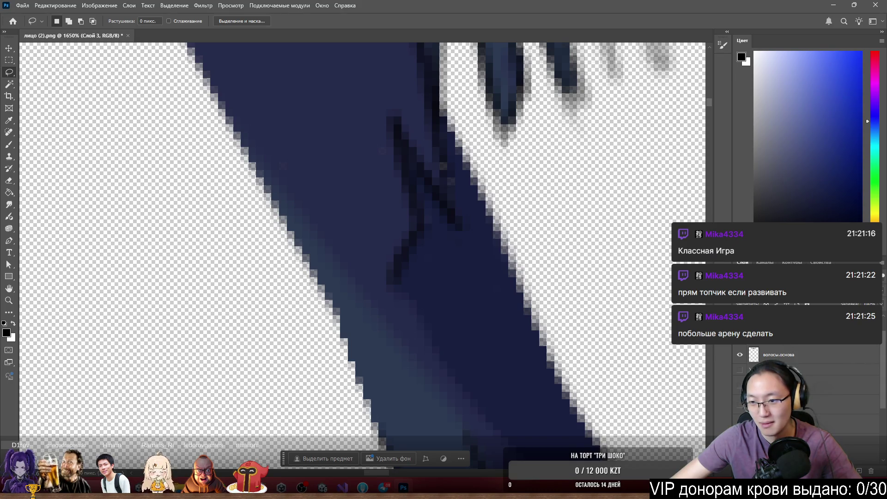
Delete the stray strand's lower part from the волосы.основа hair layer
scroll(800, 370, up, 1)
scroll(795, 363, down, 1)
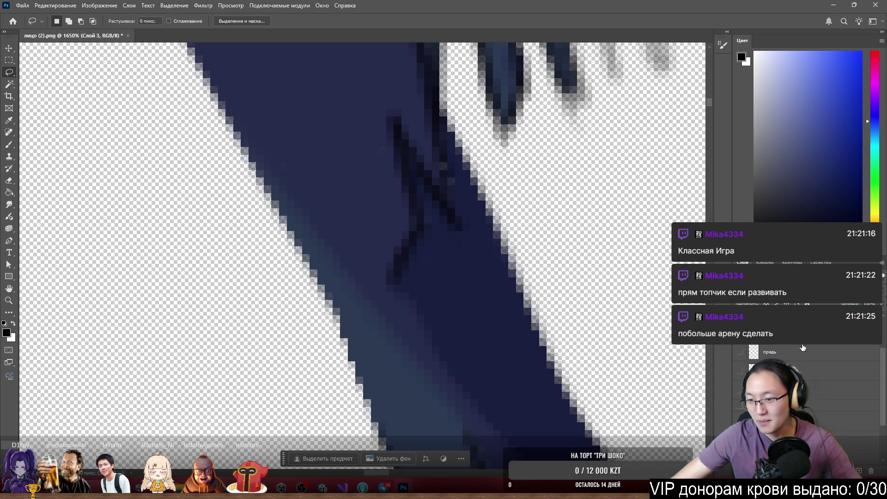
scroll(804, 358, down, 1)
scroll(779, 347, up, 3)
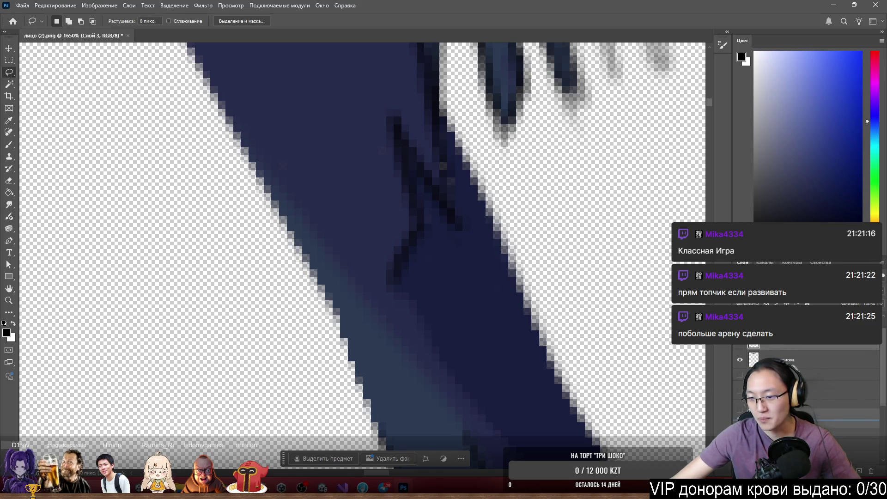
scroll(465, 296, down, 3)
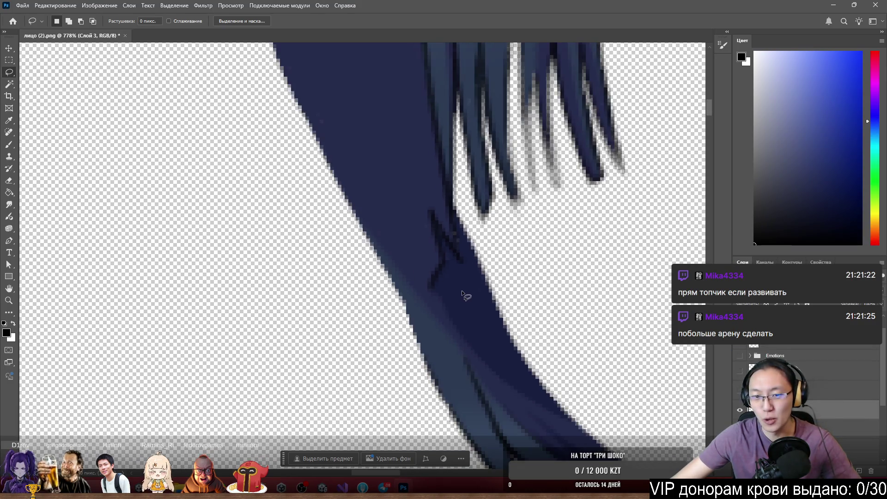
ctrl+click(426, 197)
key(Delete)
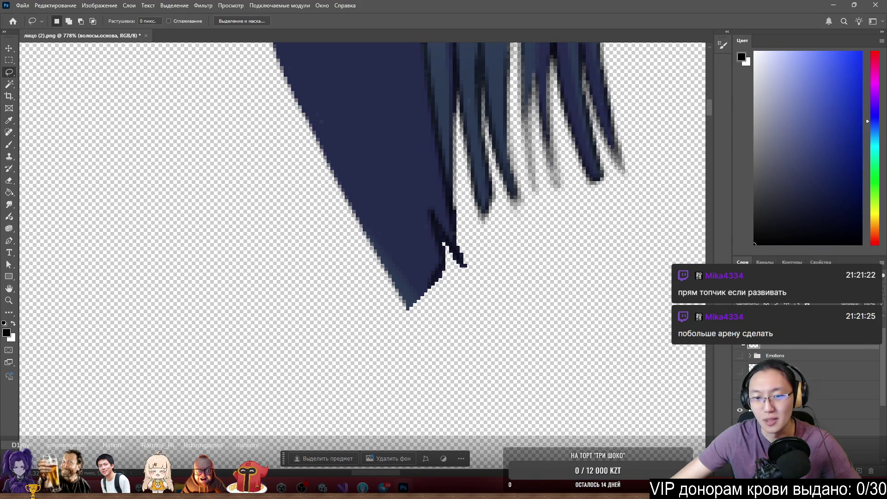
key(ctrl+z)
key(ctrl+shift+z)
Move волосы.основа into the Emotions group and show the eyes, mouth, face skin and back hair layers
scroll(236, 204, down, 3)
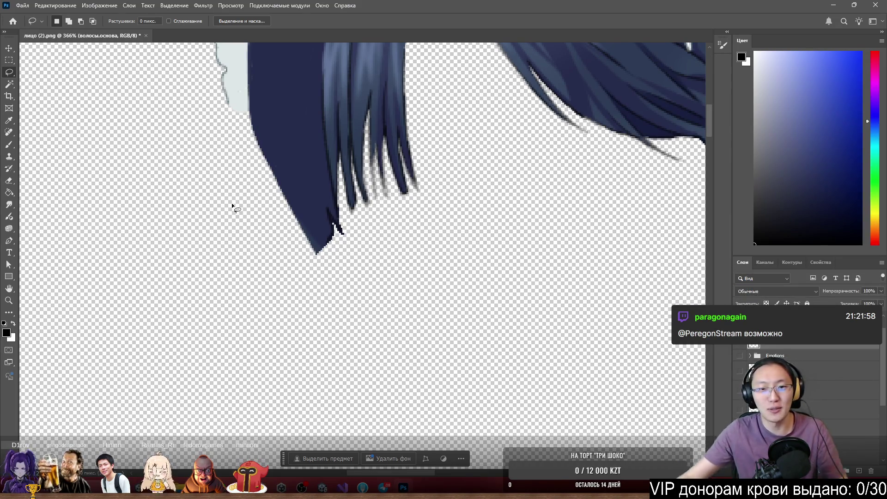
drag(763, 348, 744, 353)
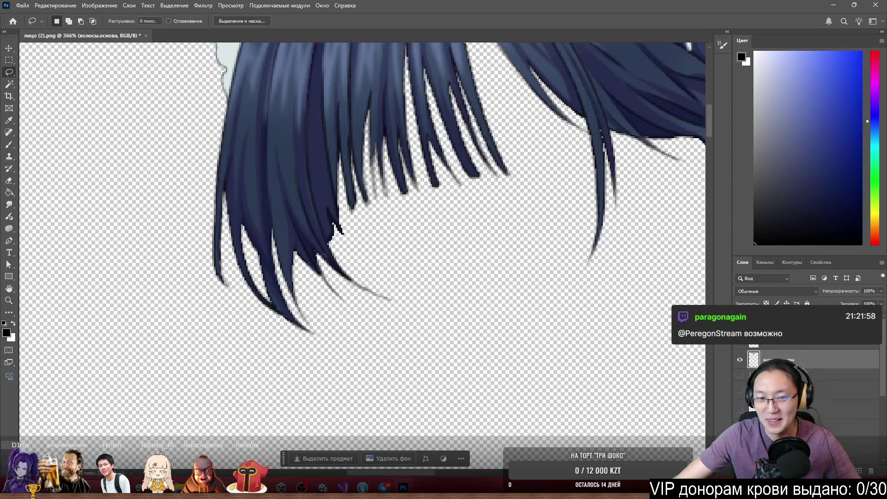
scroll(737, 368, down, 1)
click(740, 356)
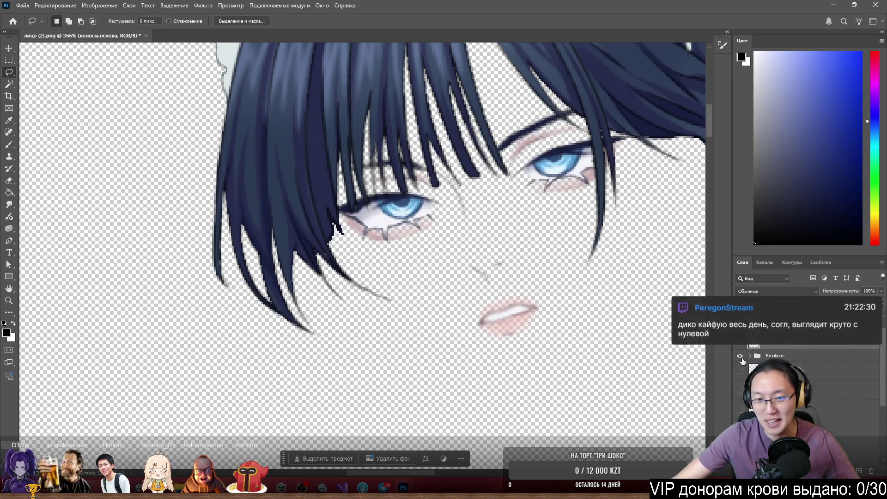
click(740, 393)
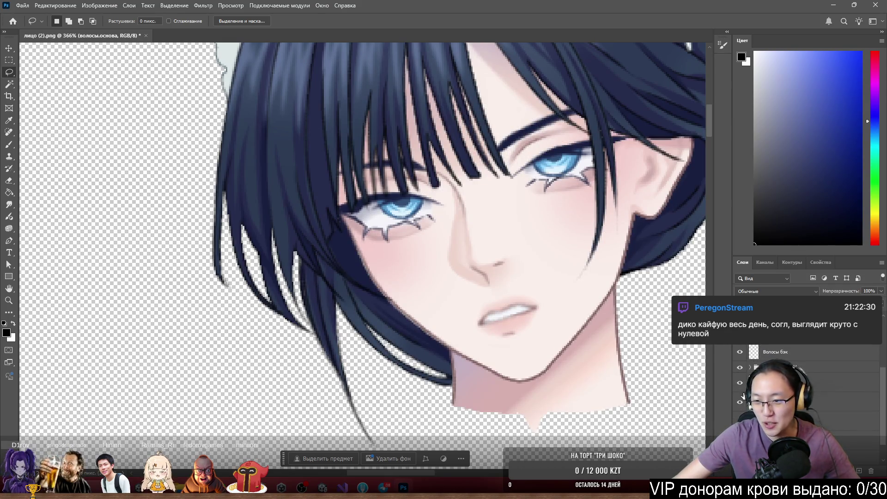
click(740, 402)
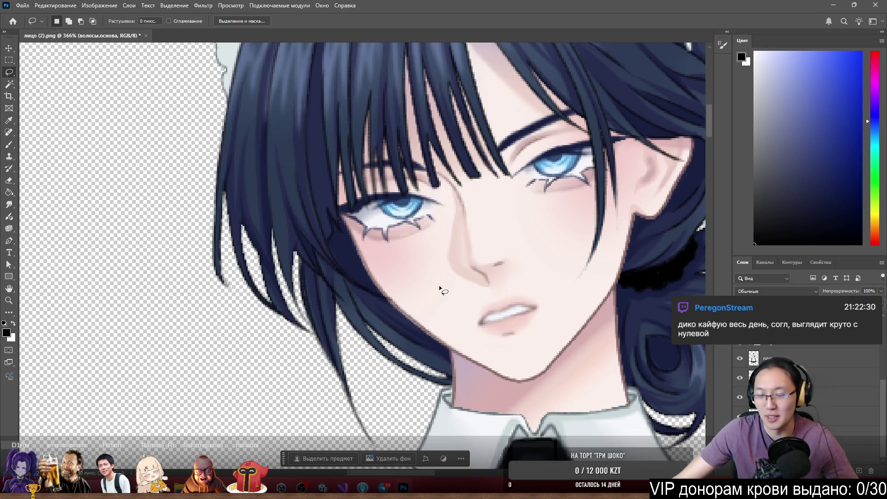
Hide the Face layer's skin and make Слой 3 the active layer
ctrl+click(409, 282)
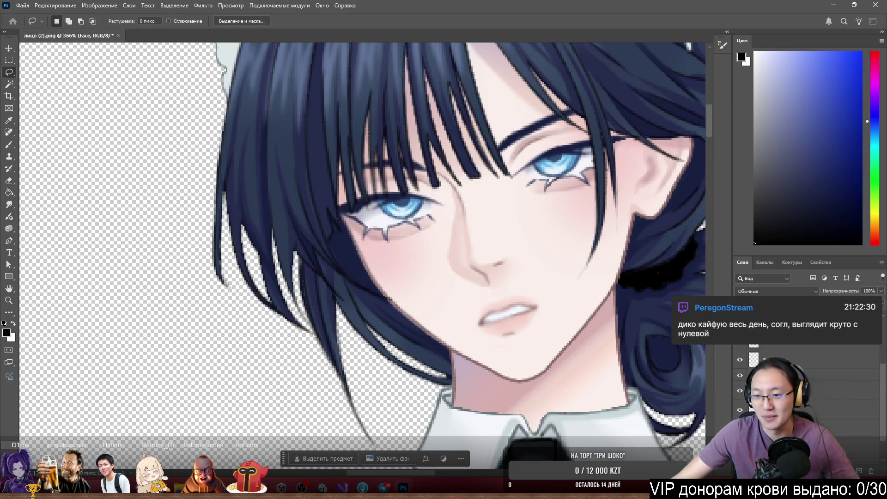
key(ctrl+comma)
scroll(415, 287, up, 3)
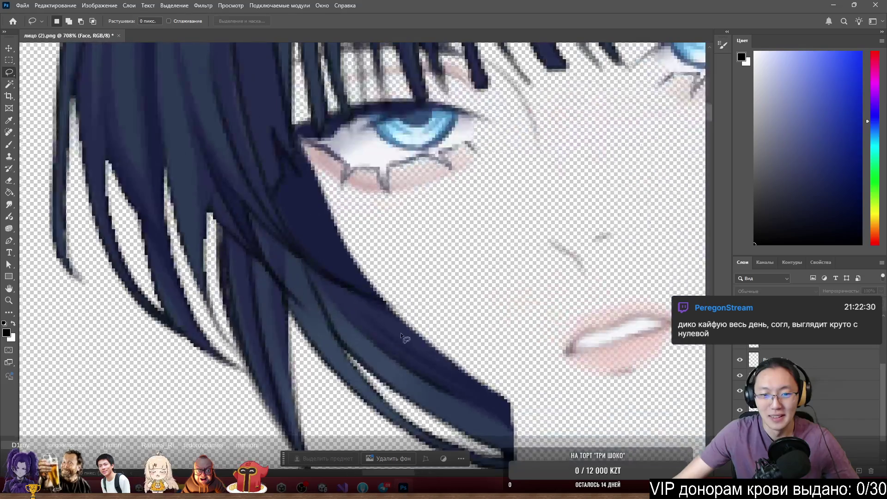
ctrl+click(383, 312)
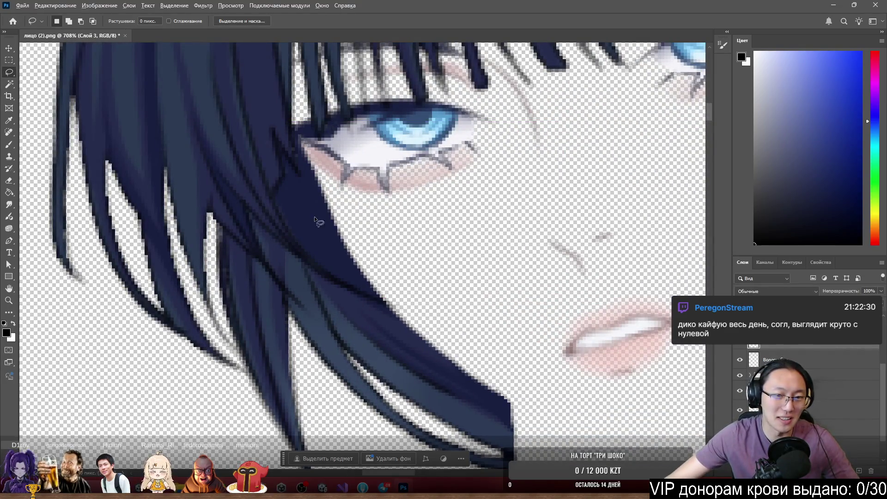
scroll(318, 215, up, 2)
key(b)
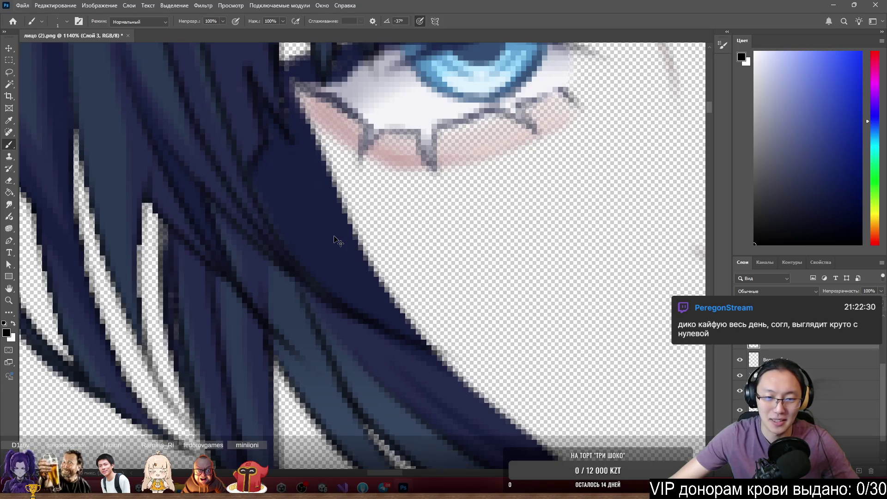
Set the brush to 8 px, sample the hair navy and fill out the strand's edge
drag(396, 248, 418, 248)
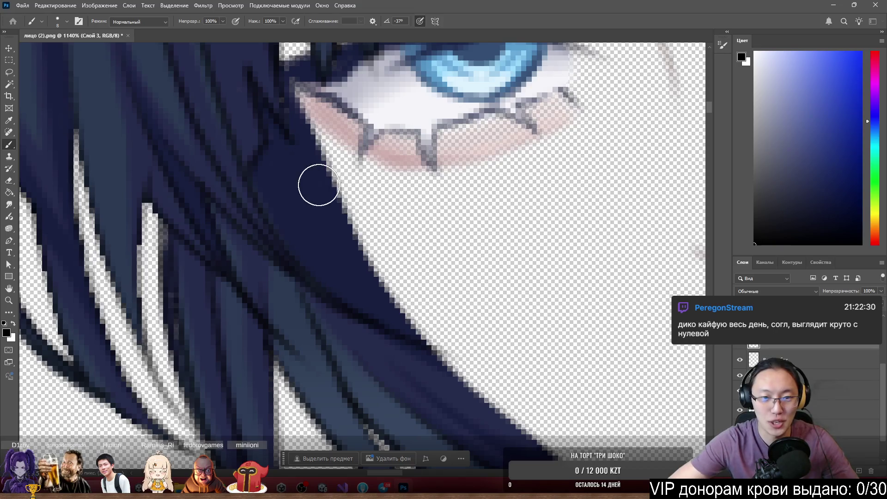
drag(329, 192, 356, 214)
key(ctrl+z)
ctrl+drag(337, 254, 362, 265)
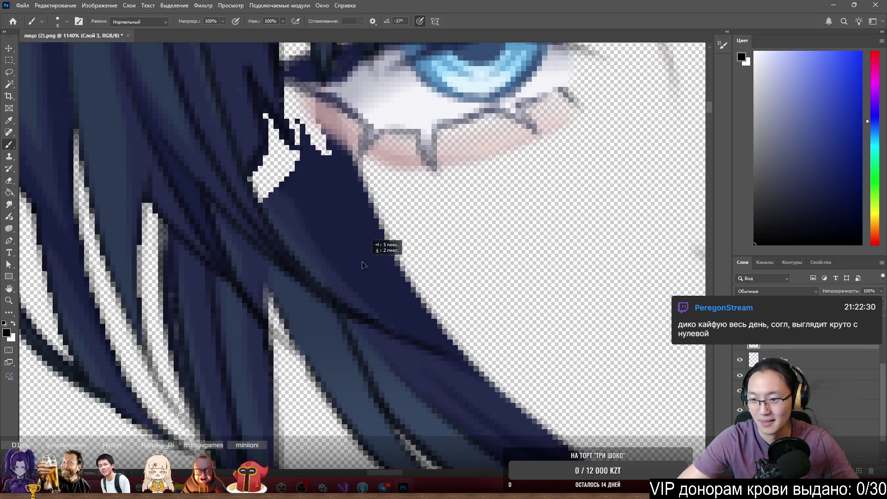
key(ctrl+z)
alt+click(355, 260)
mouse_move(359, 252)
mouse_down()
mouse_move(323, 160)
mouse_move(359, 232)
mouse_move(424, 318)
mouse_move(354, 203)
mouse_move(349, 175)
mouse_up()
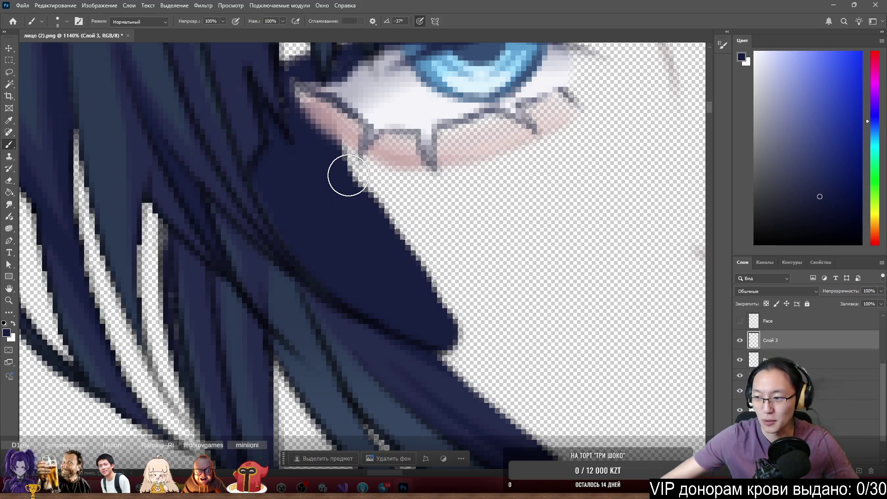
Resample the strand's dark blue and extend the navy down along the hair edge
scroll(349, 175, down, 5)
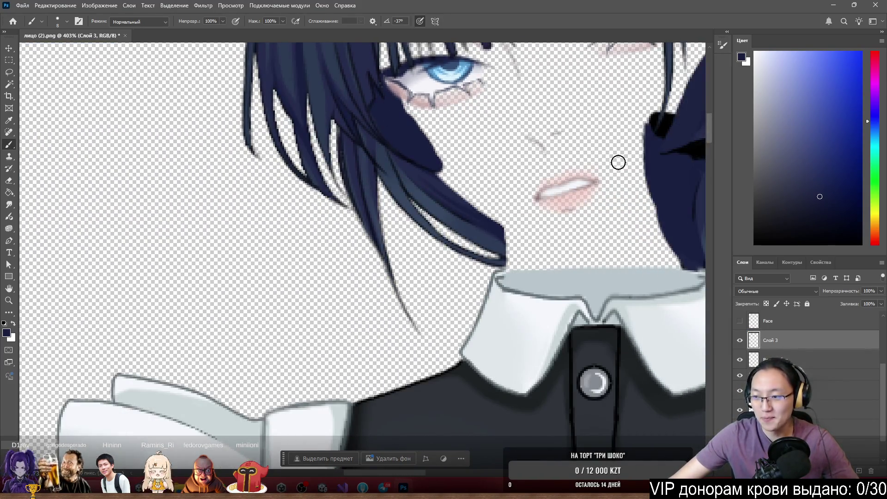
scroll(577, 171, up, 2)
scroll(446, 218, up, 5)
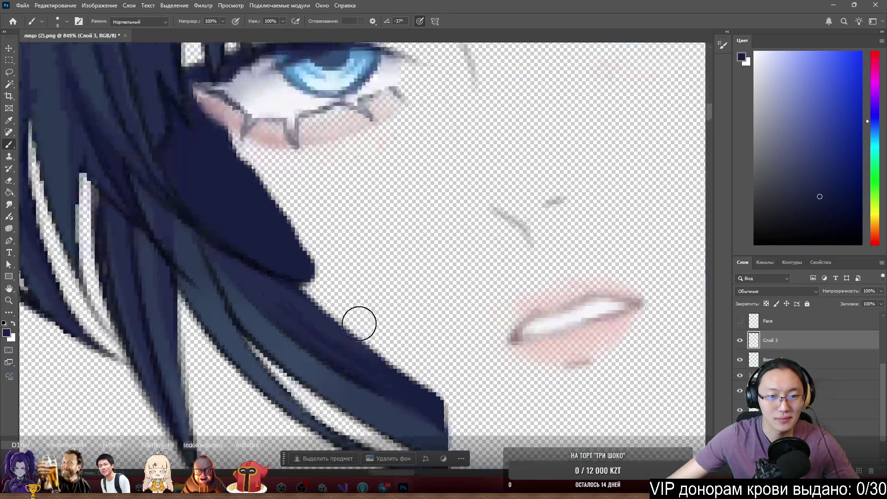
scroll(359, 324, up, 2)
alt+click(262, 291)
scroll(262, 291, up, 1)
alt+click(278, 291)
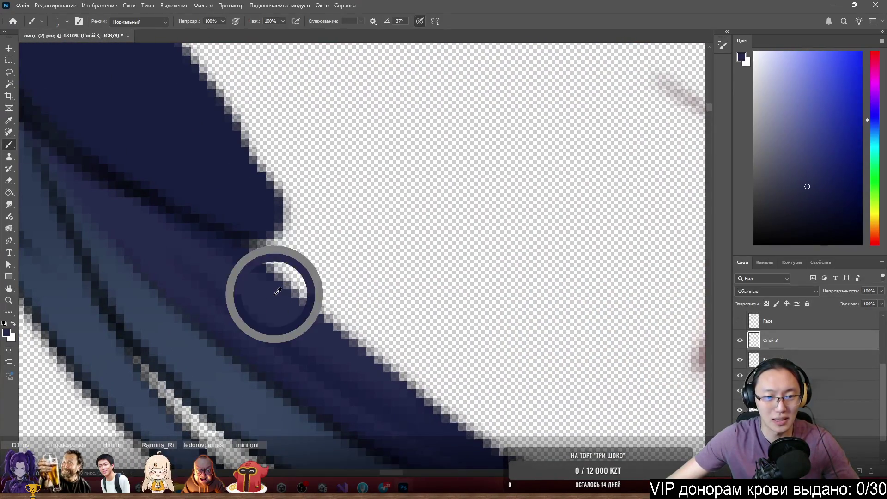
scroll(278, 291, down, 5)
scroll(268, 287, up, 4)
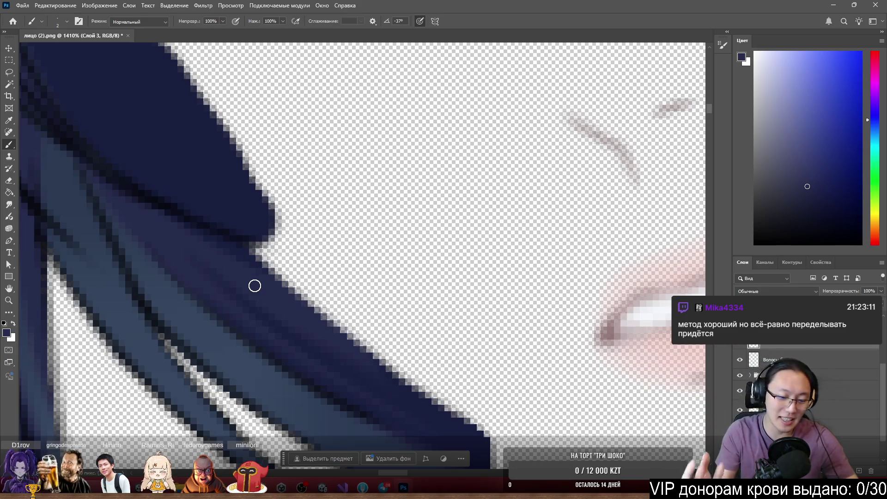
scroll(255, 285, down, 4)
scroll(323, 323, up, 4)
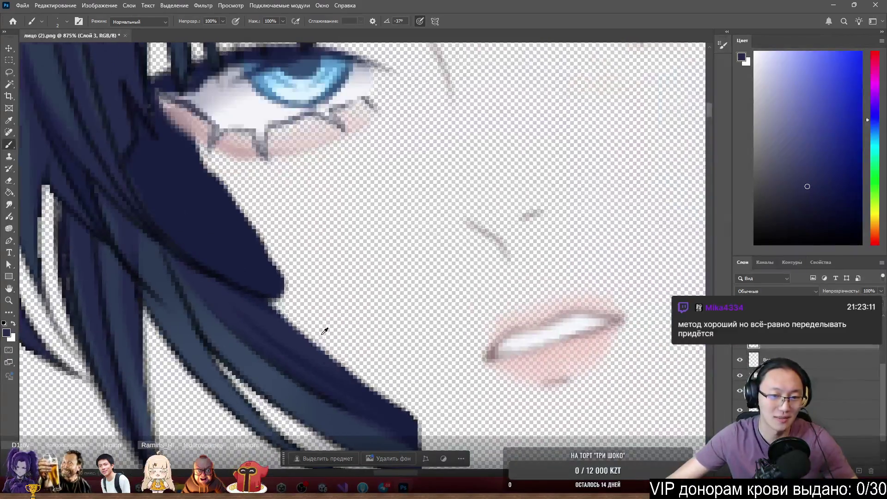
mouse_move(273, 279)
mouse_down()
mouse_move(356, 331)
mouse_move(353, 344)
mouse_move(432, 372)
mouse_move(249, 236)
mouse_up()
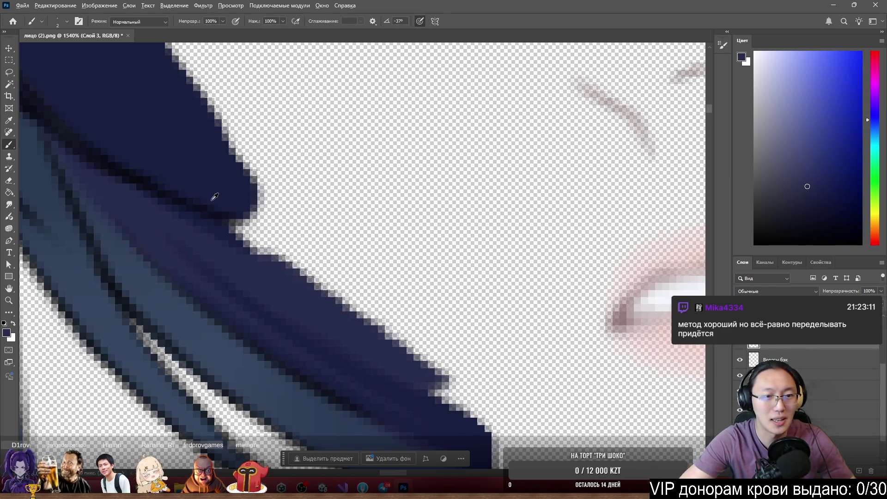
Paint a near-black line across the strand, then fill and lengthen the tip in navy
alt+click(132, 170)
mouse_move(234, 220)
mouse_down()
mouse_move(272, 231)
mouse_move(214, 216)
mouse_move(296, 245)
mouse_move(245, 236)
mouse_move(220, 222)
mouse_move(313, 248)
mouse_move(210, 217)
mouse_move(248, 210)
mouse_move(195, 196)
mouse_move(242, 200)
mouse_move(320, 235)
mouse_move(240, 182)
mouse_move(317, 220)
mouse_move(287, 204)
mouse_up()
alt+click(186, 183)
scroll(287, 205, down, 5)
scroll(249, 200, up, 3)
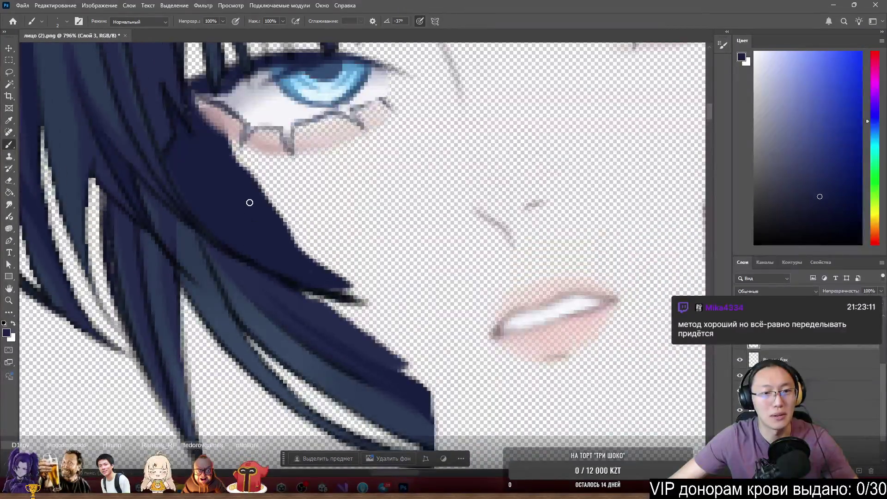
mouse_move(236, 194)
mouse_down()
mouse_move(224, 193)
mouse_move(307, 298)
mouse_move(360, 318)
mouse_up()
mouse_move(372, 322)
mouse_down()
mouse_move(390, 323)
mouse_move(197, 143)
mouse_up()
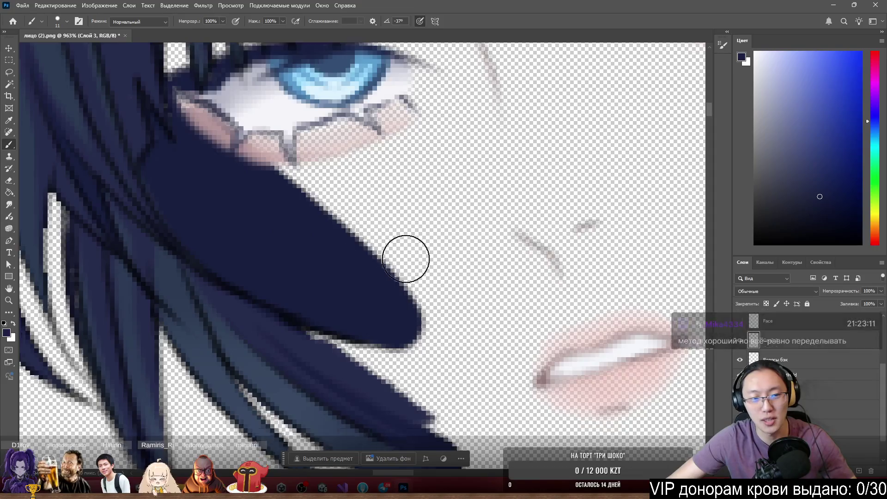
scroll(407, 254, up, 10)
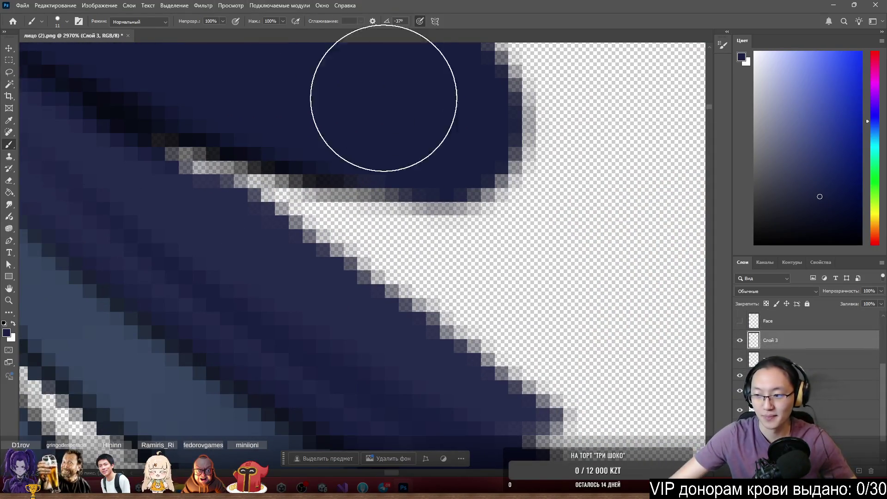
scroll(382, 103, down, 5)
scroll(276, 168, up, 5)
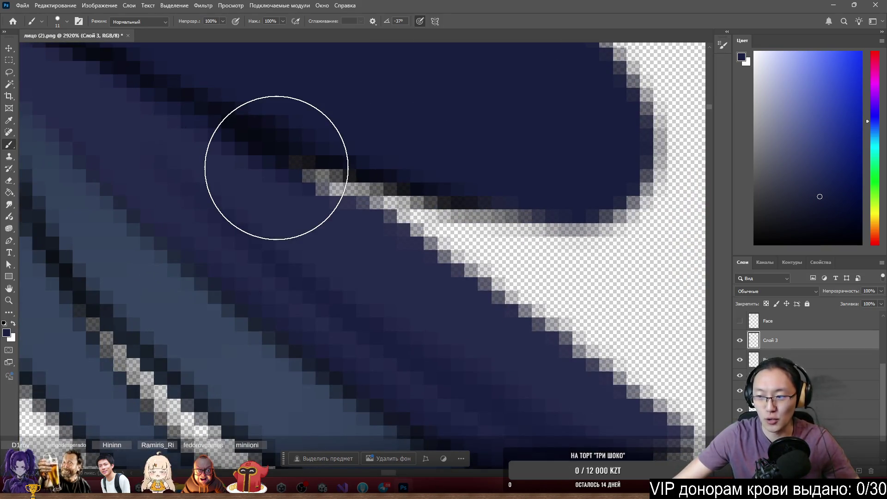
Shrink the brush to 3 px and cover the faint light pixels below the strand tip
right_click(307, 197)
mouse_move(263, 198)
mouse_down()
mouse_move(238, 204)
mouse_move(254, 204)
mouse_up()
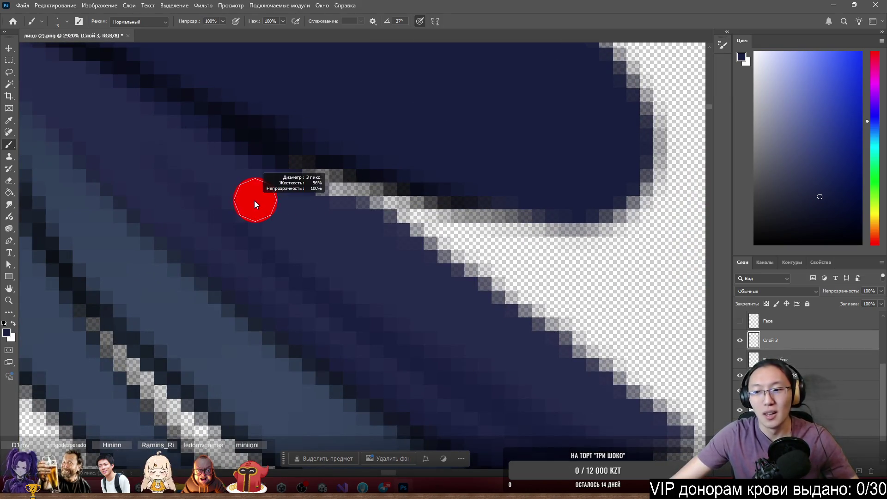
mouse_move(473, 285)
mouse_down()
mouse_move(182, 139)
mouse_move(480, 274)
mouse_move(250, 171)
mouse_move(475, 283)
mouse_move(531, 286)
mouse_up()
scroll(545, 263, down, 4)
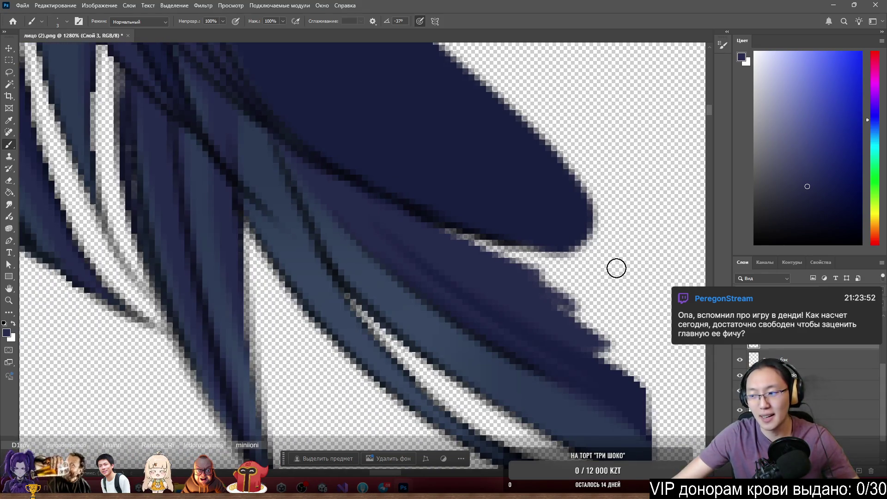
scroll(617, 268, up, 3)
scroll(585, 270, up, 1)
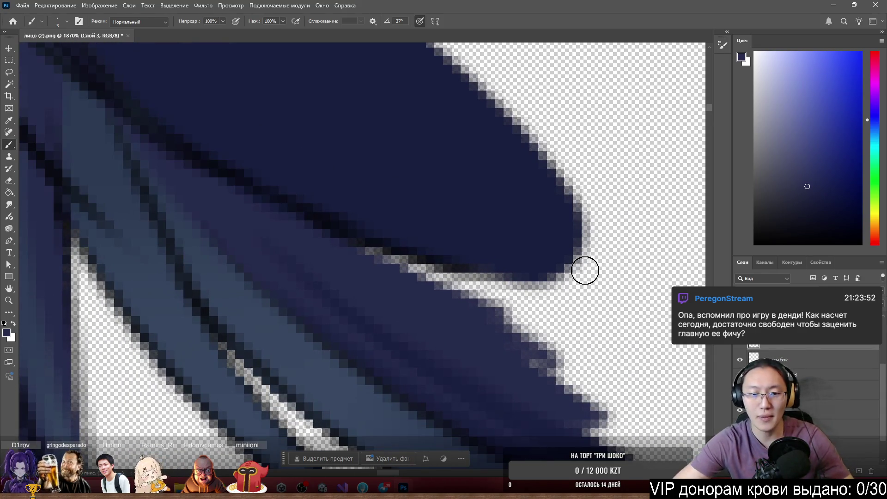
mouse_move(412, 285)
mouse_down()
mouse_move(462, 279)
mouse_move(333, 247)
mouse_move(440, 280)
mouse_move(495, 310)
mouse_move(382, 290)
mouse_move(531, 317)
mouse_move(533, 346)
mouse_up()
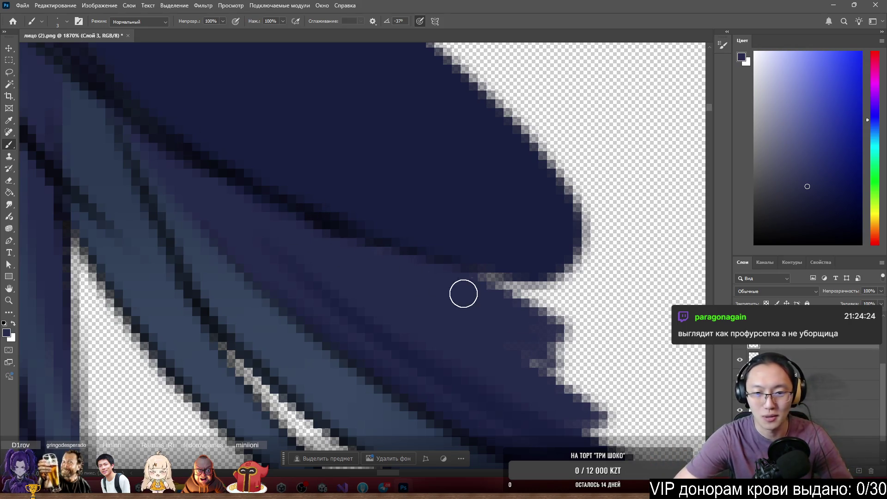
mouse_move(555, 324)
mouse_down()
mouse_move(481, 301)
mouse_move(532, 294)
mouse_up()
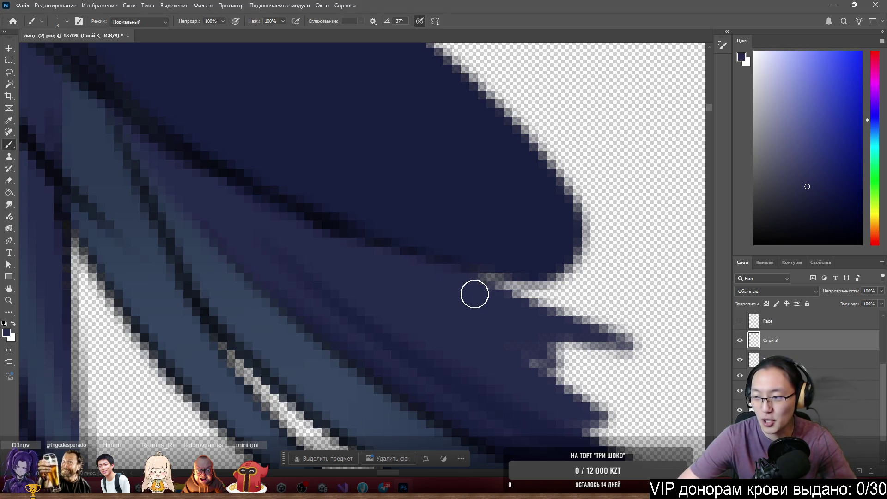
Push the tip's lower-right edge outward and fill the notch with sampled navy
mouse_move(538, 344)
mouse_down()
mouse_move(575, 363)
mouse_move(519, 347)
mouse_move(590, 386)
mouse_move(510, 335)
mouse_move(507, 317)
mouse_move(538, 301)
mouse_move(569, 320)
mouse_move(578, 315)
mouse_move(519, 298)
mouse_move(528, 293)
mouse_move(603, 320)
mouse_up()
alt+click(539, 281)
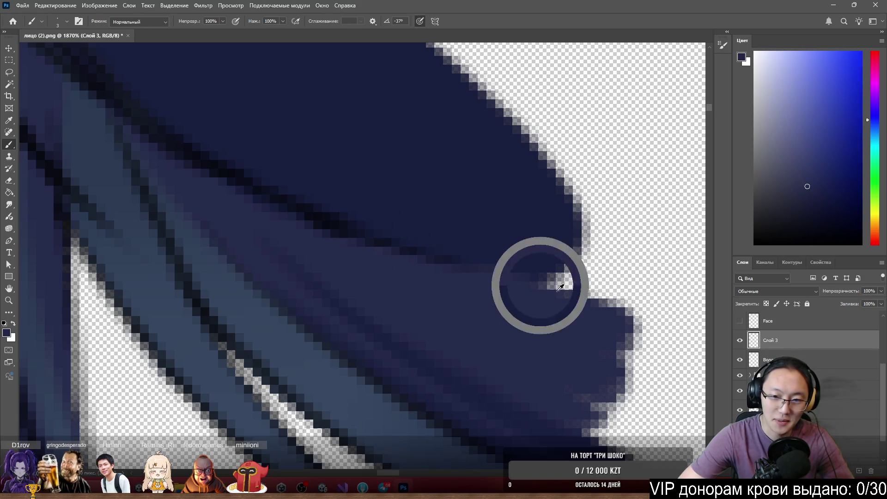
mouse_move(543, 280)
mouse_down()
mouse_move(578, 287)
mouse_move(594, 279)
mouse_move(578, 244)
mouse_move(560, 285)
mouse_move(606, 254)
mouse_move(516, 229)
mouse_up()
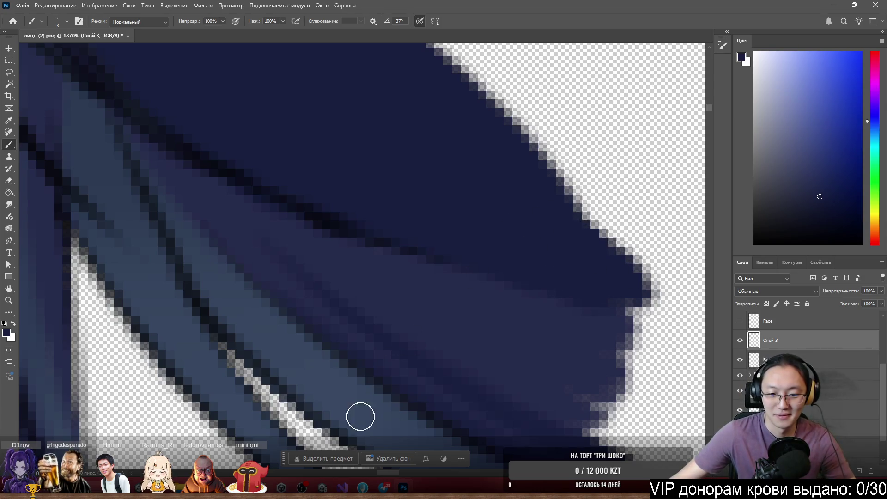
mouse_move(384, 488)
click(442, 426)
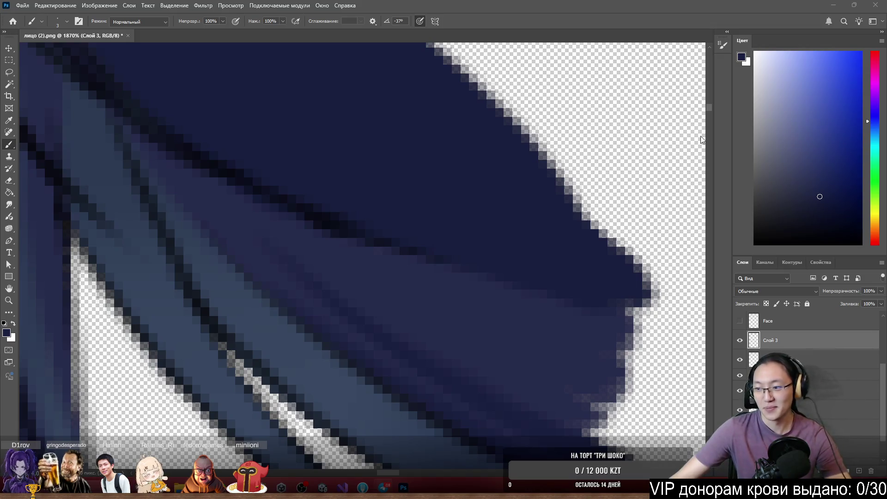
scroll(567, 168, down, 10)
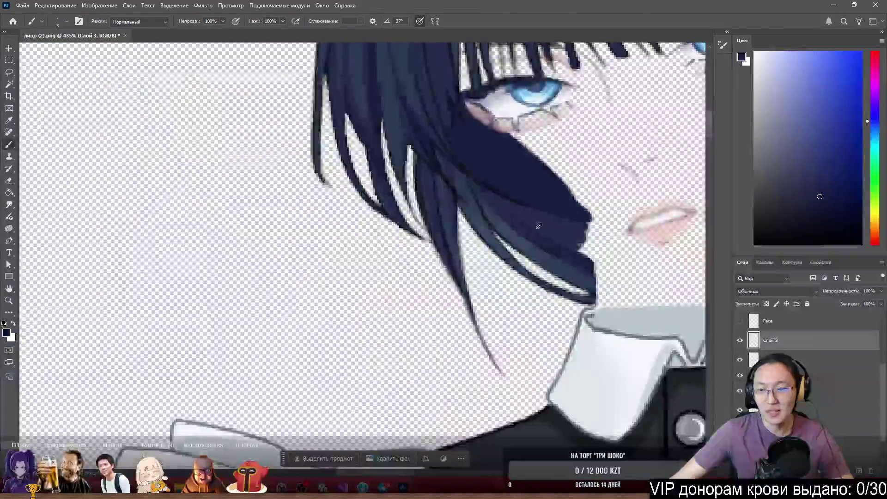
scroll(592, 157, down, 8)
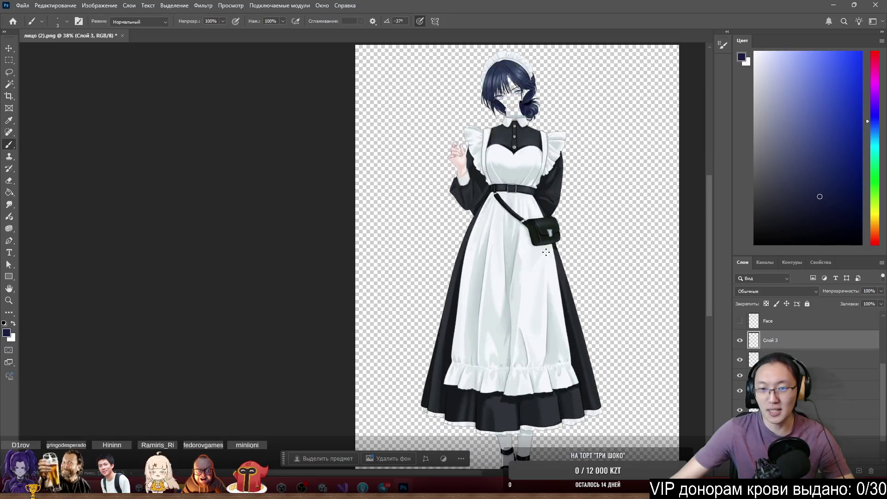
scroll(593, 156, up, 10)
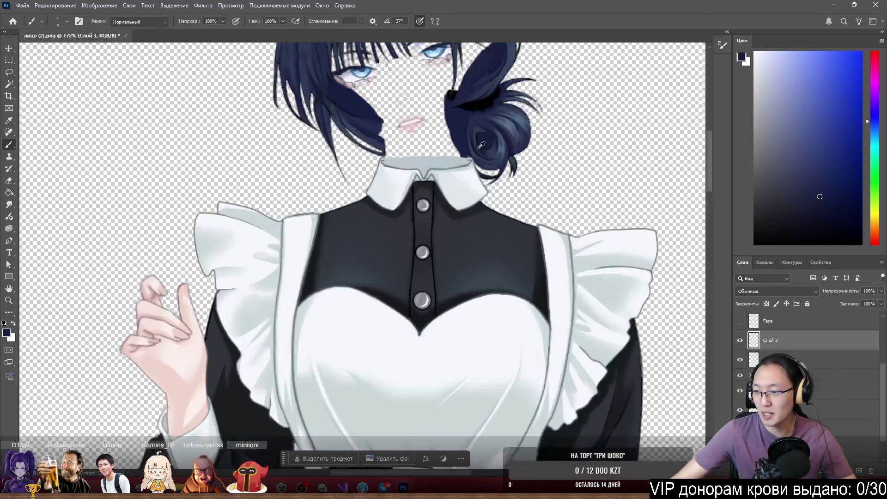
scroll(469, 161, up, 8)
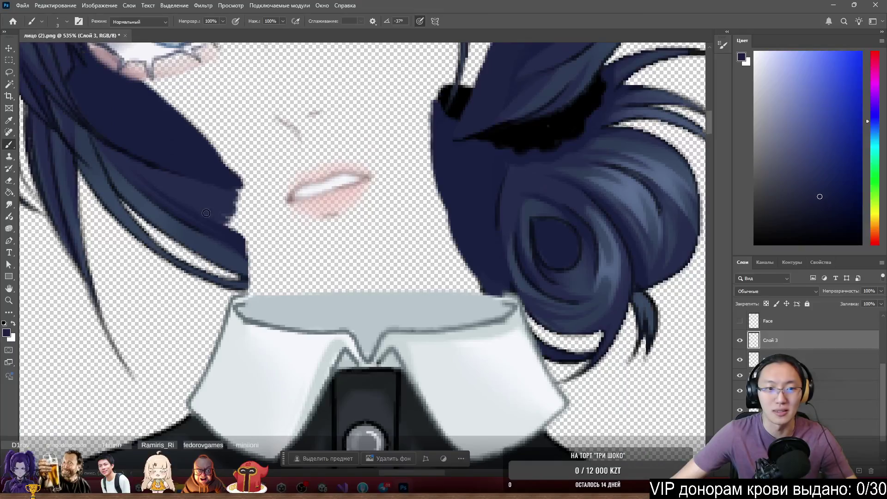
scroll(231, 249, up, 2)
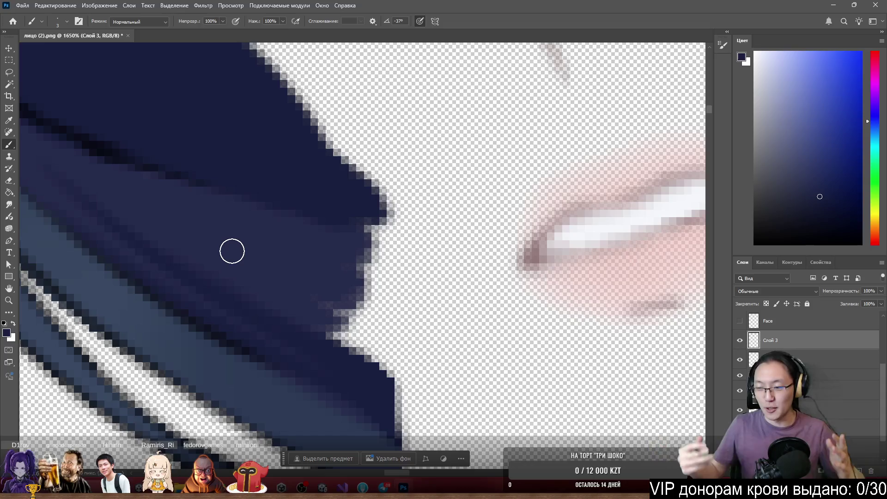
scroll(401, 232, down, 15)
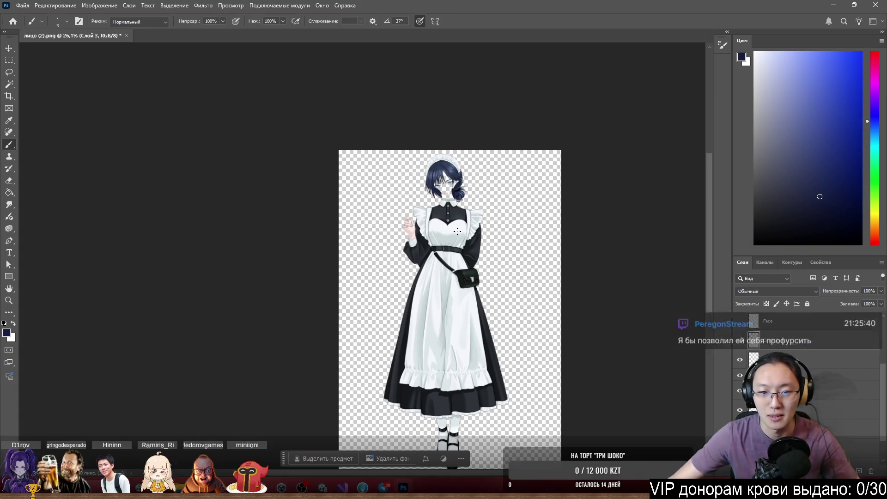
scroll(450, 192, up, 12)
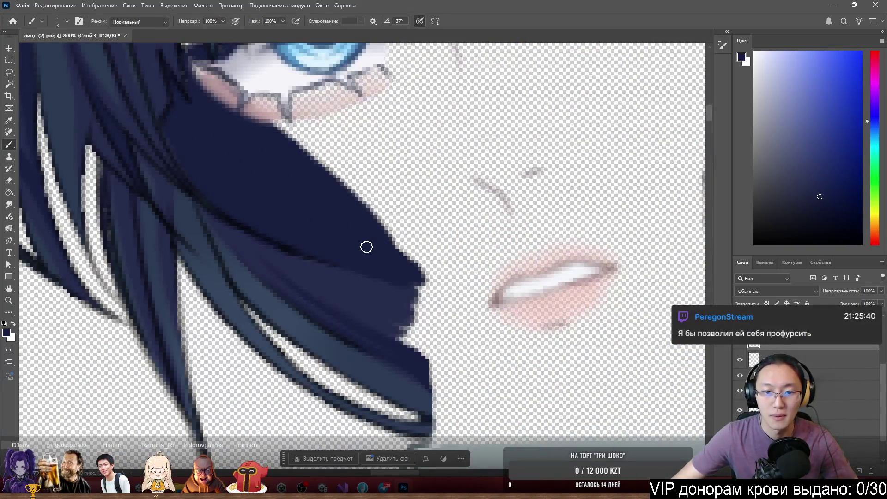
scroll(367, 247, up, 2)
mouse_move(389, 243)
mouse_down()
mouse_move(448, 265)
mouse_move(481, 309)
mouse_up()
mouse_move(385, 278)
mouse_down()
mouse_move(434, 303)
mouse_move(422, 300)
mouse_move(492, 303)
mouse_move(333, 158)
mouse_up()
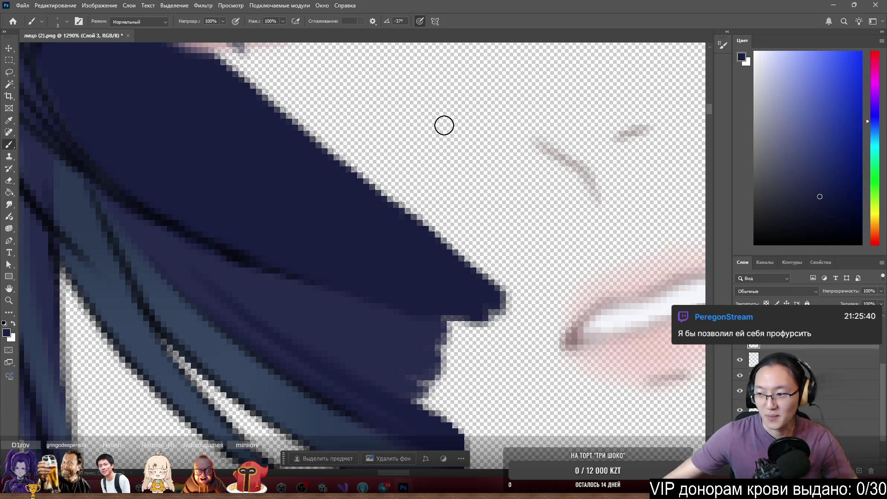
scroll(444, 125, down, 5)
scroll(344, 122, up, 3)
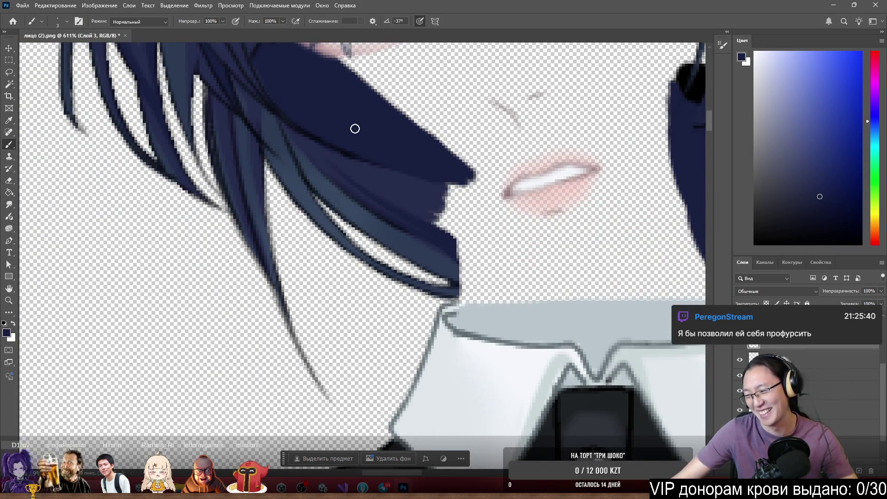
scroll(355, 129, down, 5)
scroll(322, 190, up, 4)
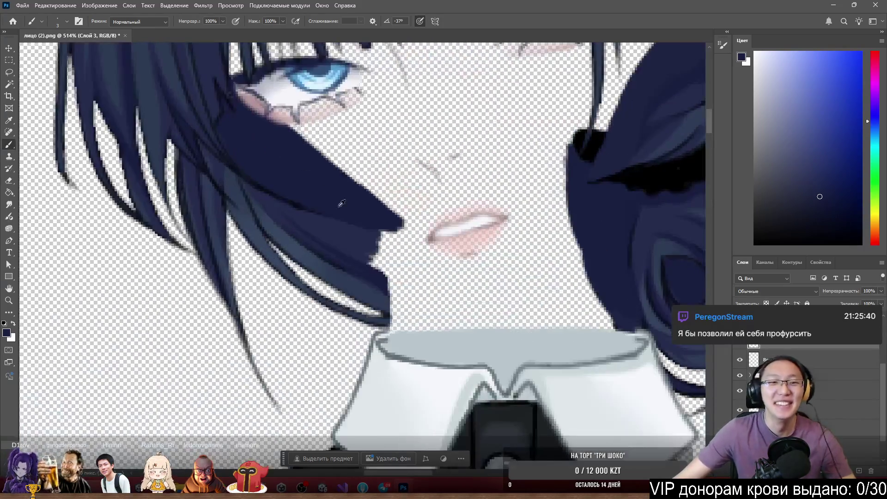
scroll(321, 189, up, 6)
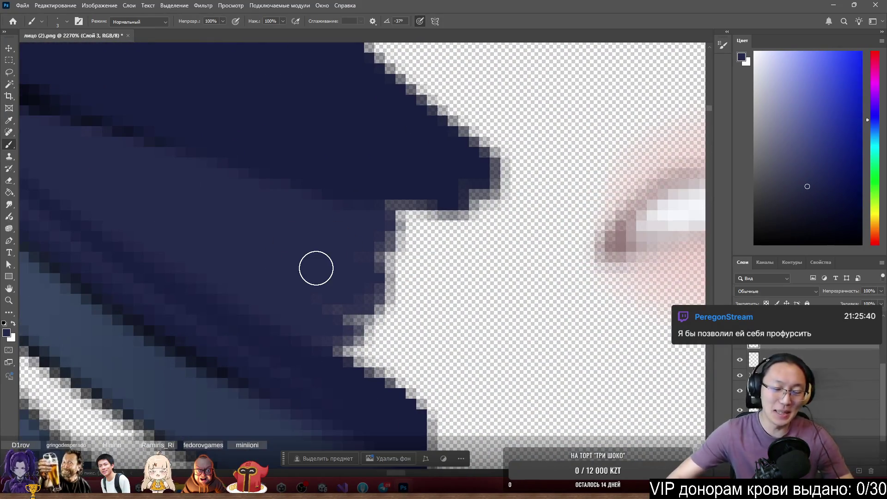
Extend the navy jaw strand into a fuller point toward the lips, with a small second point beneath
mouse_move(365, 319)
mouse_down()
mouse_move(425, 342)
mouse_move(412, 365)
mouse_move(323, 332)
mouse_move(436, 382)
mouse_move(295, 291)
mouse_move(429, 296)
mouse_move(416, 223)
mouse_move(382, 234)
mouse_move(418, 341)
mouse_move(392, 288)
mouse_move(428, 294)
mouse_up()
alt+click(293, 135)
mouse_move(264, 149)
mouse_down()
mouse_move(339, 182)
mouse_move(352, 166)
mouse_move(484, 188)
mouse_move(523, 210)
mouse_move(499, 218)
mouse_move(396, 172)
mouse_move(501, 218)
mouse_move(426, 185)
mouse_move(434, 174)
mouse_move(496, 213)
mouse_up()
alt+click(369, 260)
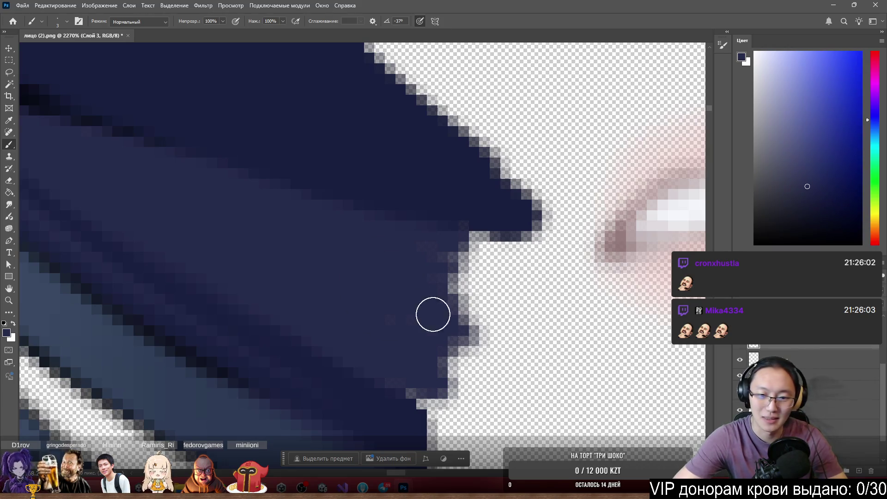
mouse_move(363, 275)
mouse_down()
mouse_move(390, 276)
mouse_move(435, 253)
mouse_move(517, 252)
mouse_move(456, 238)
mouse_move(484, 289)
mouse_move(448, 282)
mouse_move(519, 293)
mouse_move(375, 271)
mouse_up()
scroll(375, 271, down, 5)
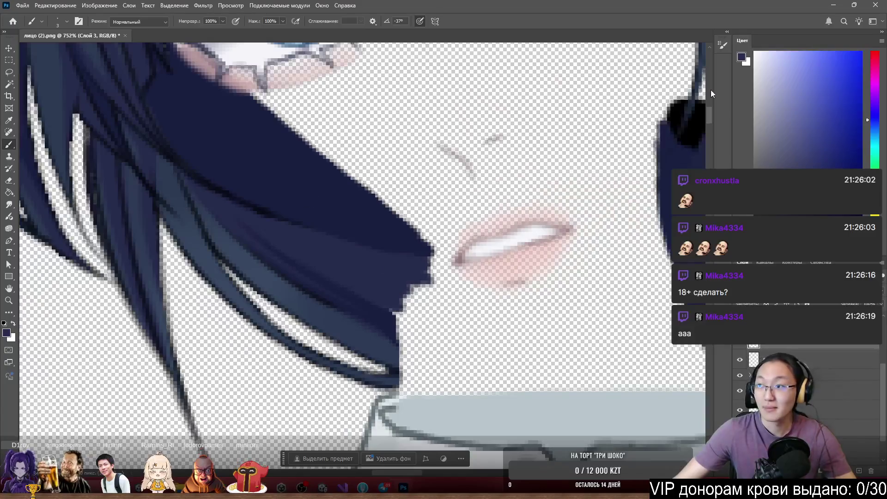
Go to the Lycoris Trello board in Chrome using the 'trello' address suggestion
text(te)
key(BackSpace)
text(ranslate.google.com)
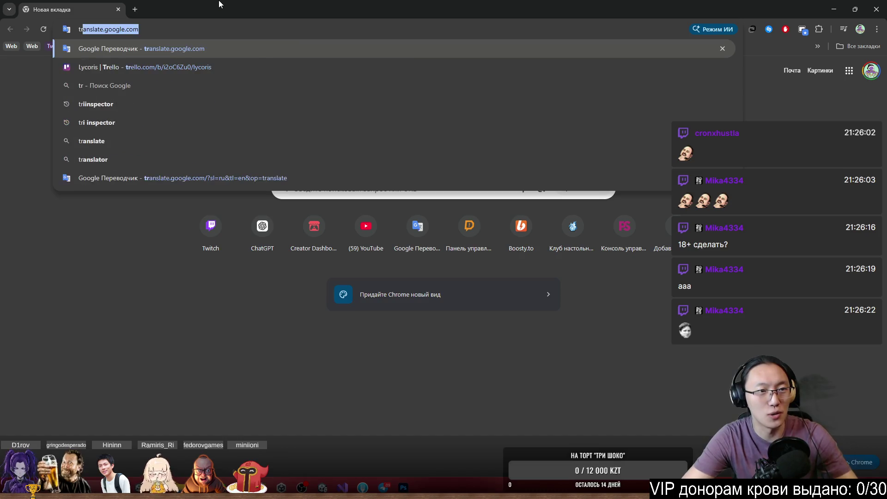
key(Return)
click(239, 24)
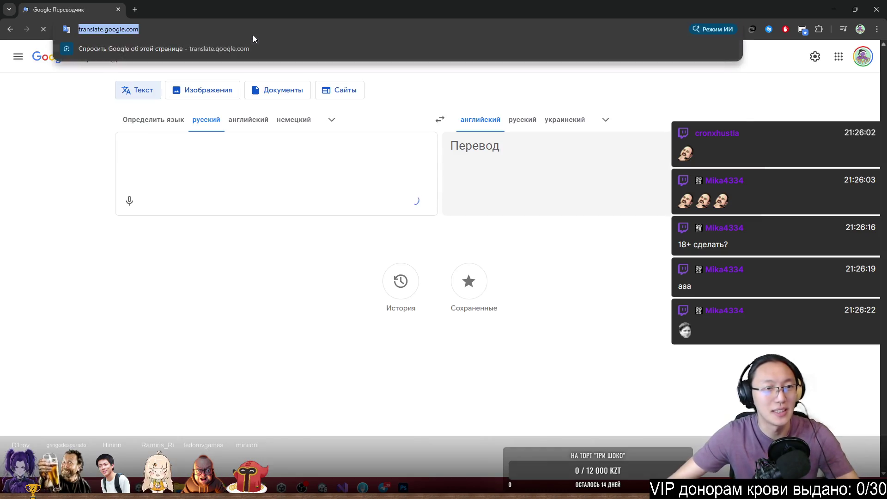
text(trello)
key(Return)
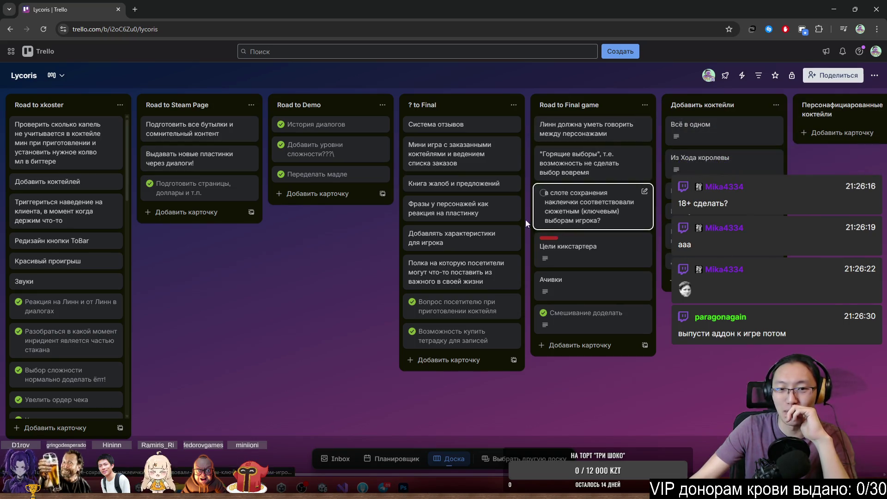
Review the Цели кикстартера card's donation goals up to 50000$, close it, and restore down the browser
click(598, 240)
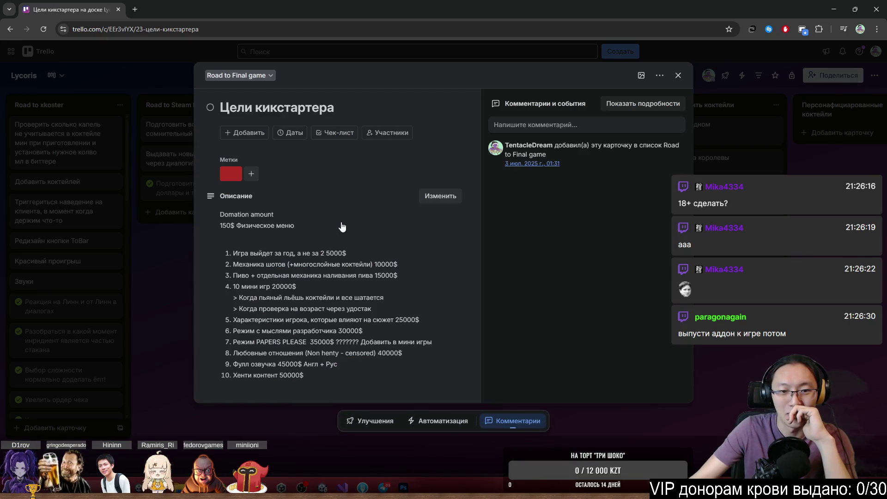
mouse_move(233, 254)
mouse_down()
mouse_move(336, 369)
mouse_move(333, 355)
mouse_up()
click(374, 383)
click(353, 386)
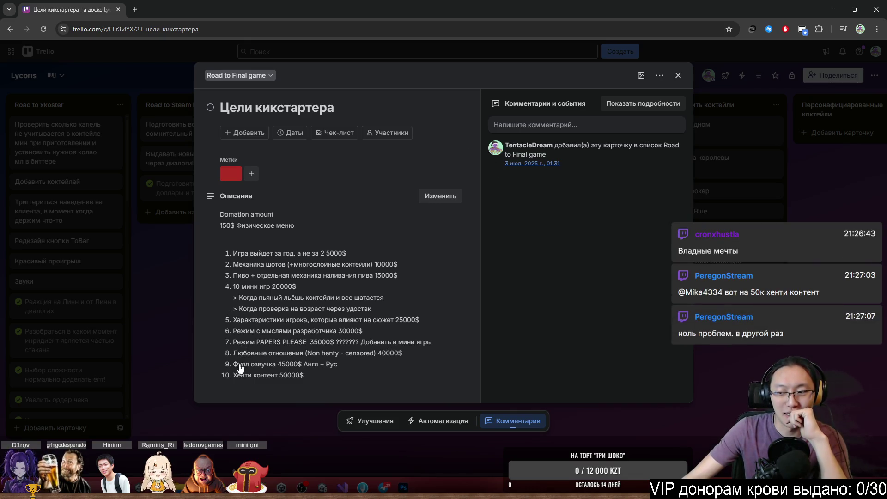
drag(231, 377, 314, 385)
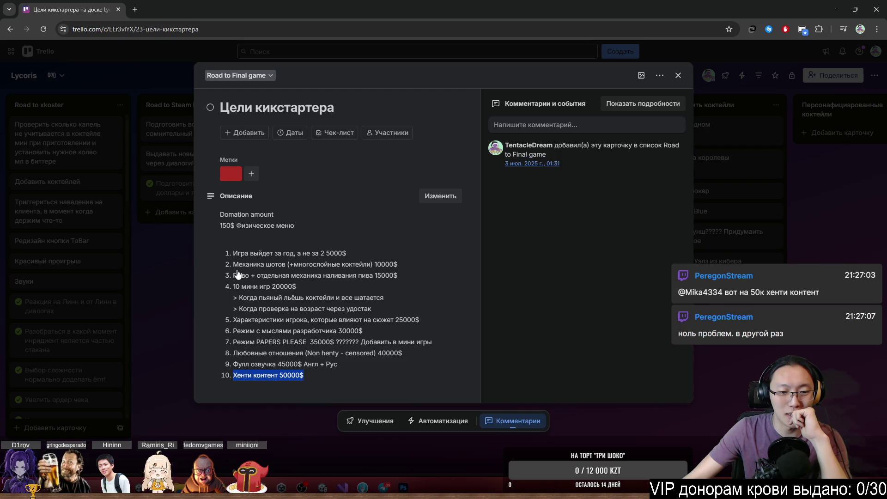
drag(231, 356, 408, 359)
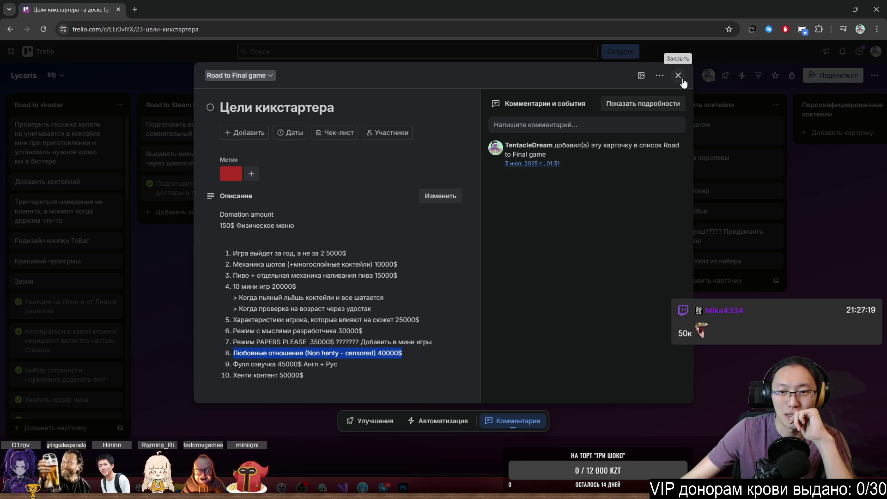
click(682, 80)
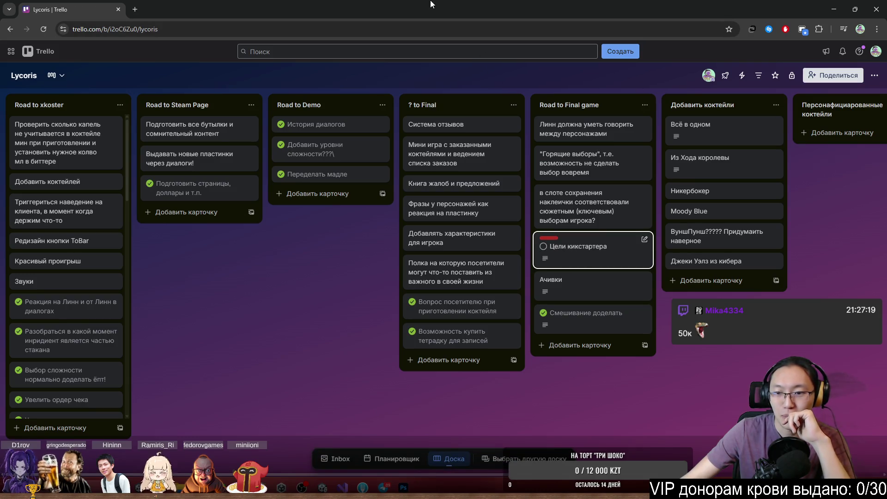
drag(433, 5, 459, 140)
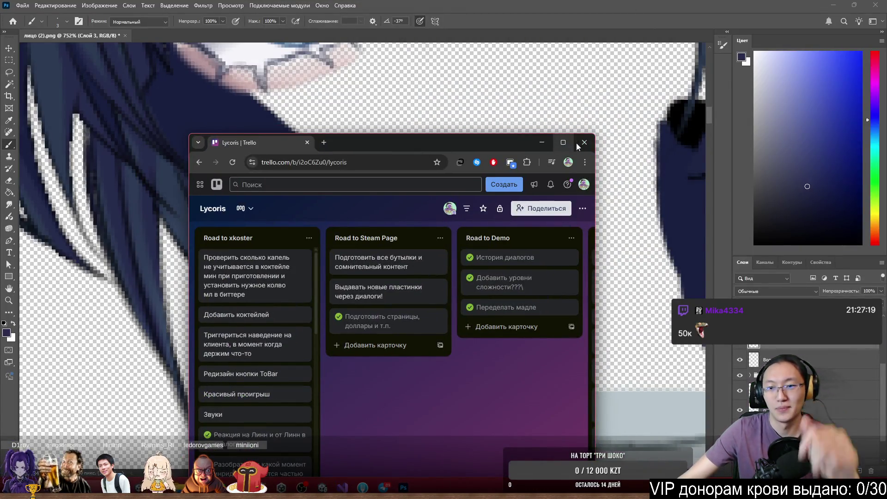
Close the Trello window, zoom in on the hair tip, and shrink the brush
click(584, 143)
scroll(465, 222, down, 4)
scroll(430, 245, up, 4)
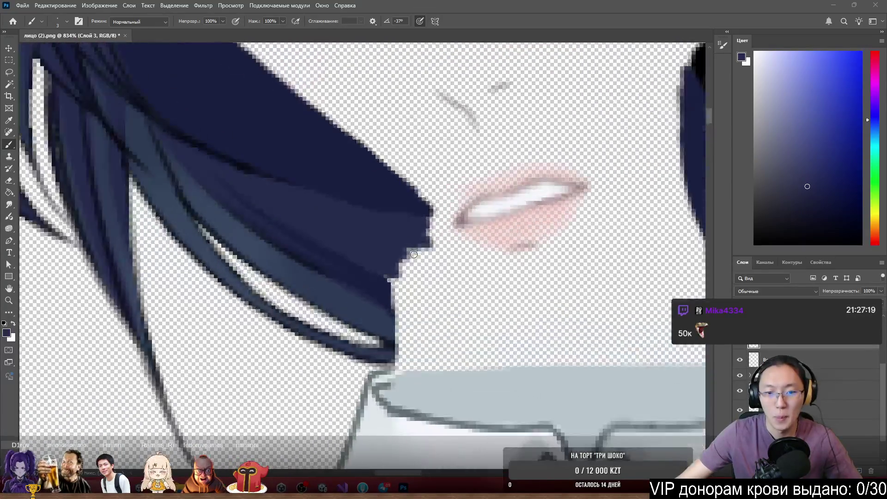
scroll(394, 269, down, 2)
drag(394, 269, 393, 245)
Paint the hair tip's stepped lower edge with sampled dark navy into a smoother diagonal
scroll(393, 245, up, 2)
scroll(361, 251, down, 3)
scroll(330, 259, up, 3)
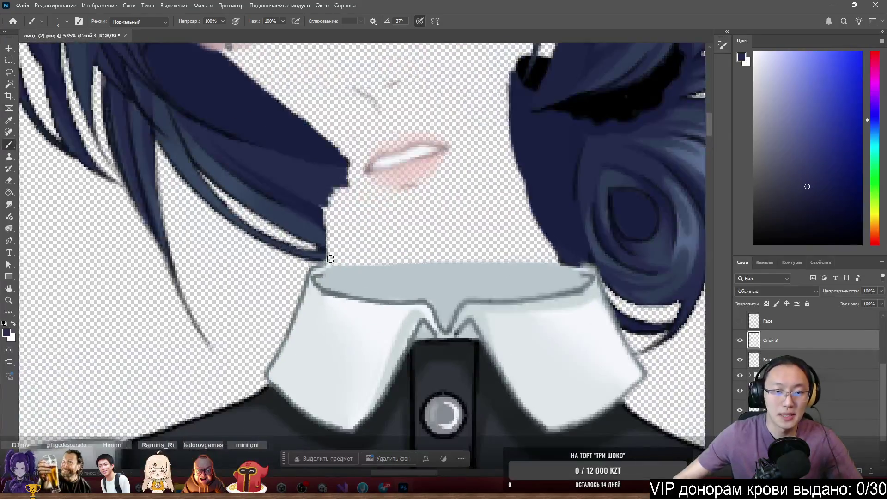
scroll(323, 194, up, 2)
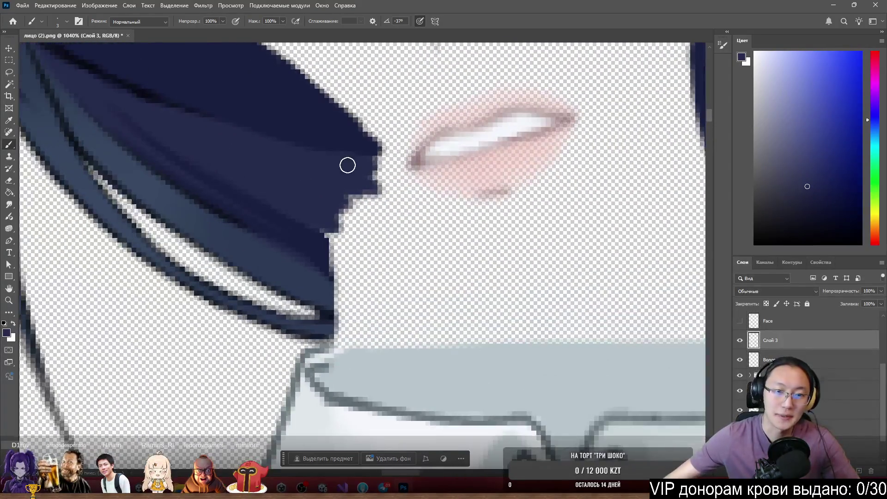
mouse_move(341, 213)
mouse_down()
mouse_move(387, 235)
mouse_move(344, 237)
mouse_move(389, 238)
mouse_move(327, 194)
mouse_move(355, 174)
mouse_move(408, 174)
mouse_move(375, 162)
mouse_move(343, 184)
mouse_move(393, 213)
mouse_move(319, 207)
mouse_move(311, 215)
mouse_move(319, 211)
mouse_move(349, 236)
mouse_move(323, 230)
mouse_move(371, 227)
mouse_move(351, 185)
mouse_up()
alt+click(326, 245)
mouse_move(327, 246)
mouse_down()
mouse_move(348, 271)
mouse_move(335, 257)
mouse_move(370, 263)
mouse_up()
alt+click(329, 214)
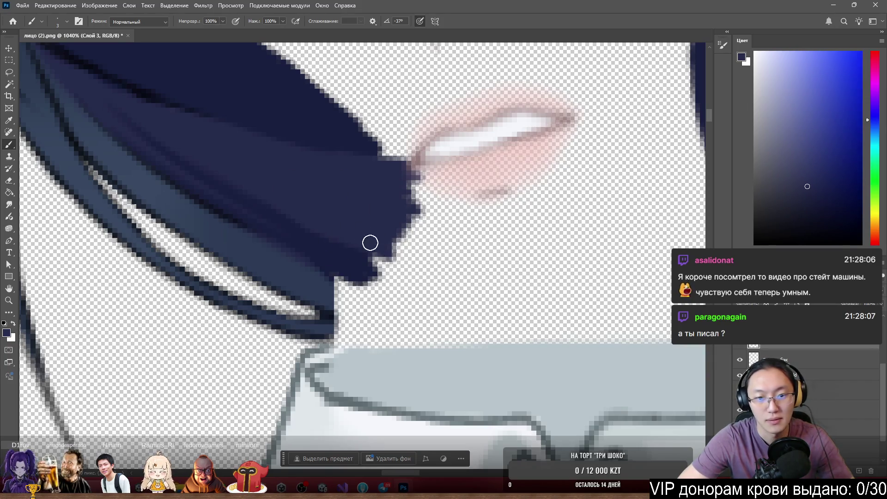
alt+click(375, 267)
mouse_move(339, 259)
mouse_down()
mouse_move(346, 279)
mouse_move(334, 270)
mouse_up()
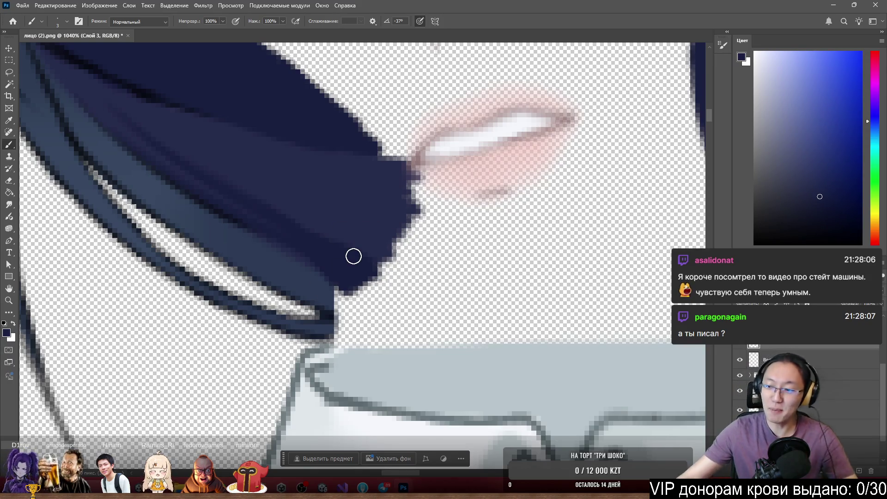
alt+scroll(296, 305, up, 2)
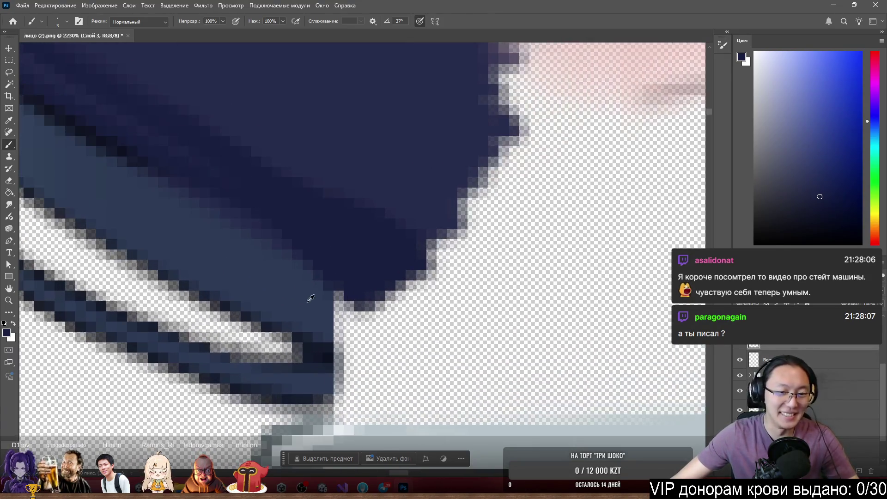
Fill the gap right of the hair tip and the small edge notch with sampled hair blues
alt+click(323, 295)
mouse_move(319, 299)
mouse_down()
mouse_move(365, 324)
mouse_move(309, 309)
mouse_move(364, 340)
mouse_move(317, 298)
mouse_move(331, 311)
mouse_up()
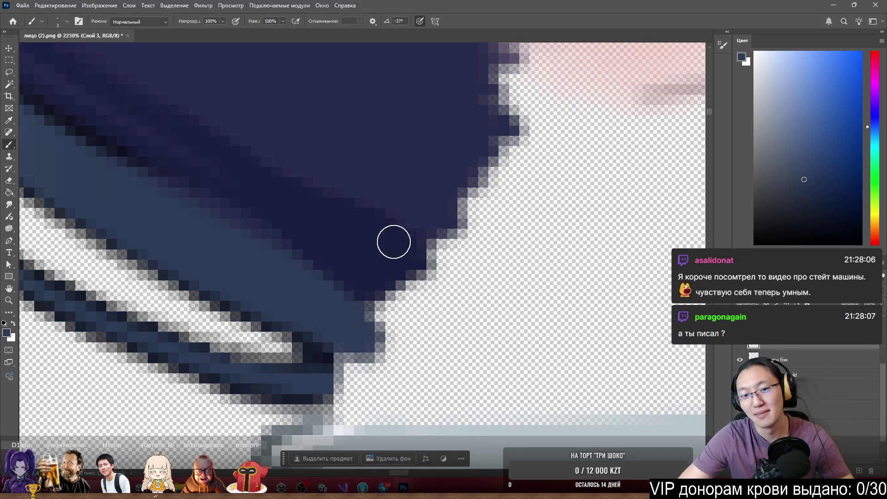
alt+click(371, 267)
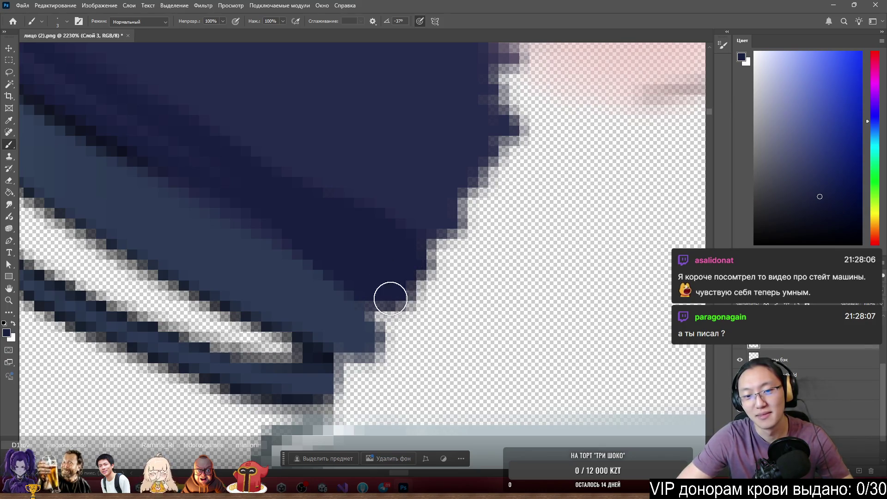
alt+click(345, 304)
drag(346, 304, 365, 311)
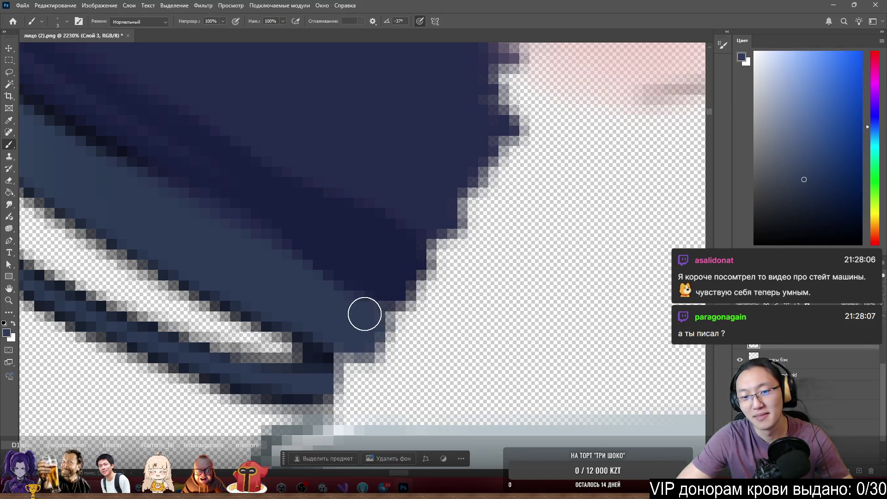
Cover the strand end and the light lower-right edge pixels with dark navy for a straight contour
alt+click(376, 245)
alt+click(328, 377)
mouse_move(354, 382)
mouse_down()
mouse_move(316, 379)
mouse_move(339, 376)
mouse_move(358, 359)
mouse_move(338, 336)
mouse_move(353, 347)
mouse_up()
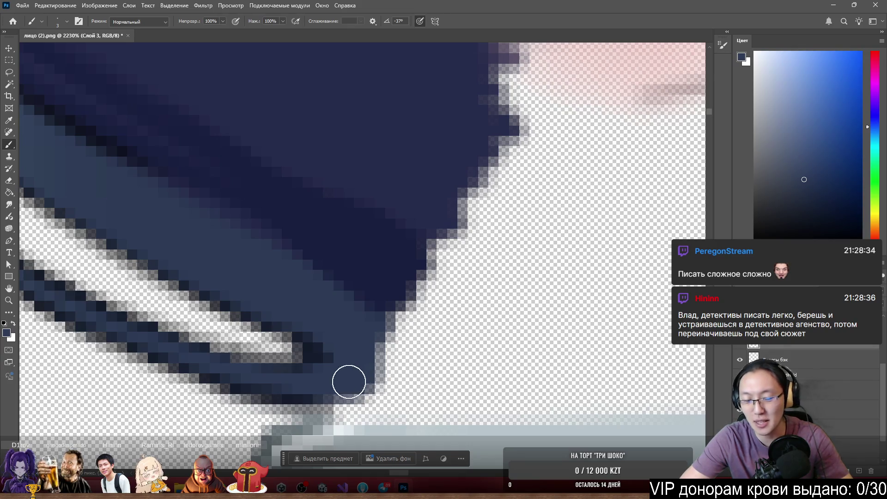
mouse_move(361, 388)
mouse_down()
mouse_move(387, 337)
mouse_move(375, 329)
mouse_up()
alt+click(357, 287)
mouse_move(356, 287)
mouse_down()
mouse_move(398, 313)
mouse_move(425, 294)
mouse_move(428, 248)
mouse_up()
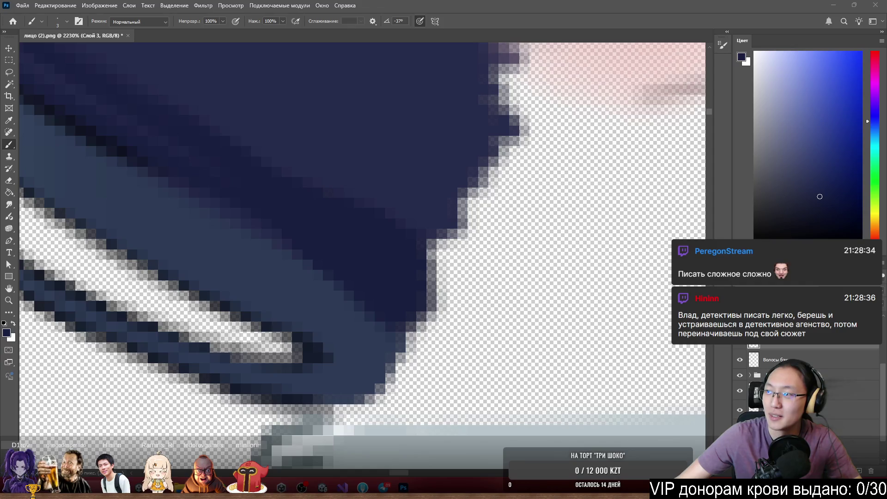
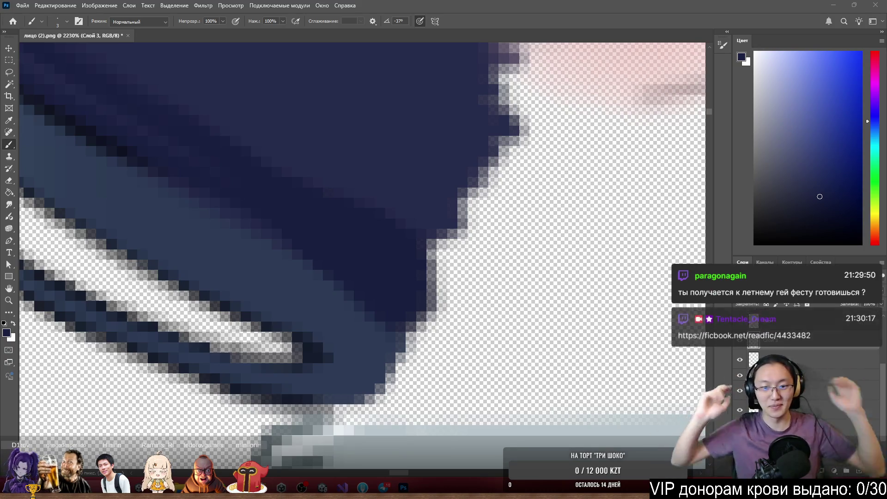
With a 1–4 px brush, paint dark pixels over the gaps on the strand's bottom and lower-right edges
scroll(230, 366, down, 2)
scroll(246, 323, up, 2)
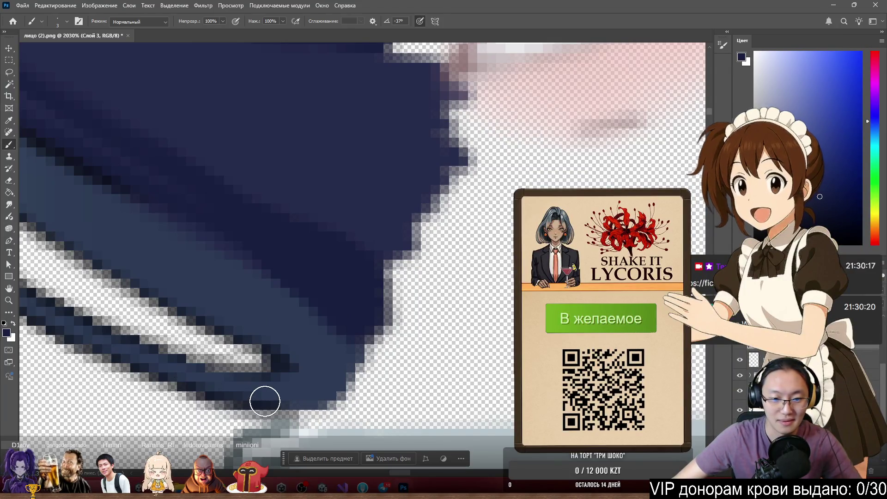
alt+right_click(255, 408)
scroll(257, 406, up, 2)
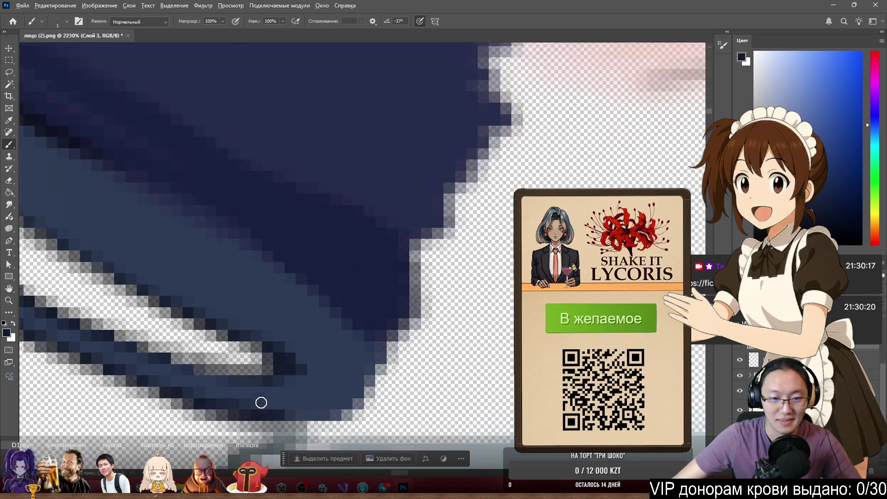
mouse_move(330, 428)
mouse_down()
mouse_move(471, 419)
mouse_move(450, 416)
mouse_up()
scroll(367, 352, down, 2)
alt+right_click(366, 353)
scroll(362, 376, up, 1)
mouse_move(409, 367)
mouse_down()
mouse_move(373, 353)
mouse_move(428, 361)
mouse_move(427, 370)
mouse_up()
Sample a darker navy and fill the transparent notches along the strand's right edge near the lips
alt+click(408, 240)
mouse_move(462, 286)
mouse_down()
mouse_move(450, 313)
mouse_move(432, 295)
mouse_move(410, 225)
mouse_move(501, 277)
mouse_move(478, 313)
mouse_up()
scroll(428, 284, down, 3)
scroll(441, 229, up, 5)
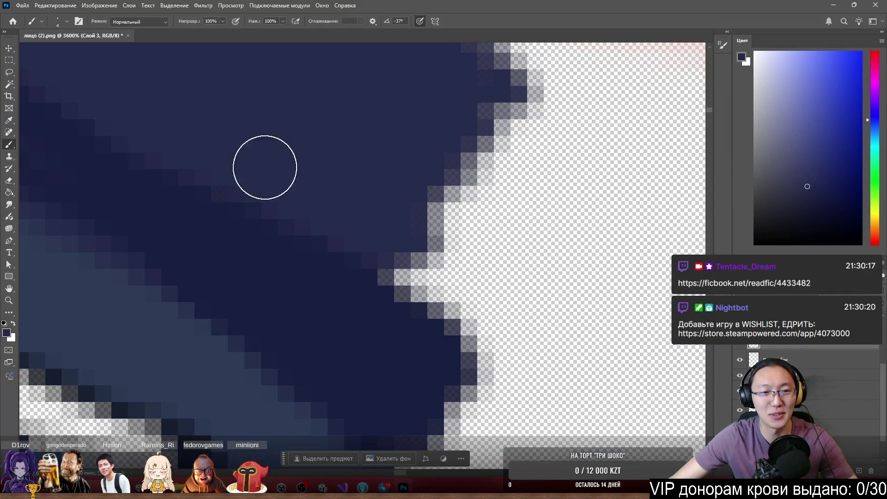
mouse_move(407, 252)
mouse_down()
mouse_move(471, 293)
mouse_move(452, 240)
mouse_move(483, 236)
mouse_move(483, 206)
mouse_move(512, 153)
mouse_up()
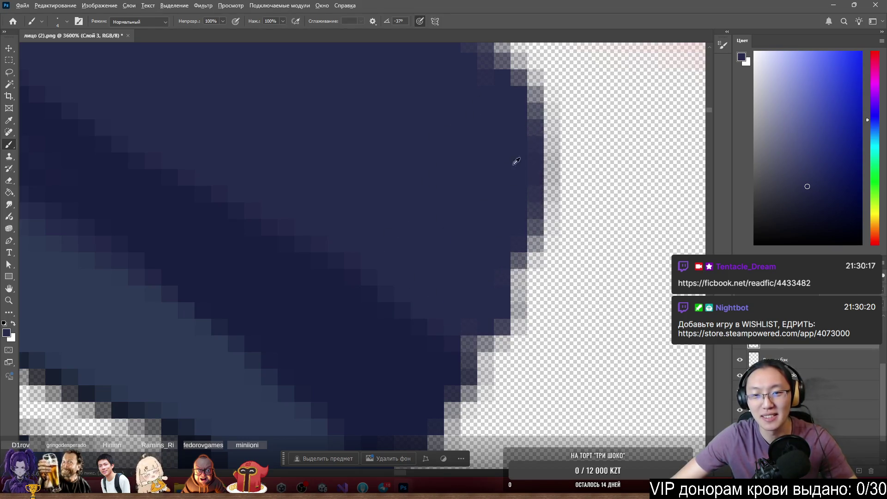
scroll(485, 255, down, 5)
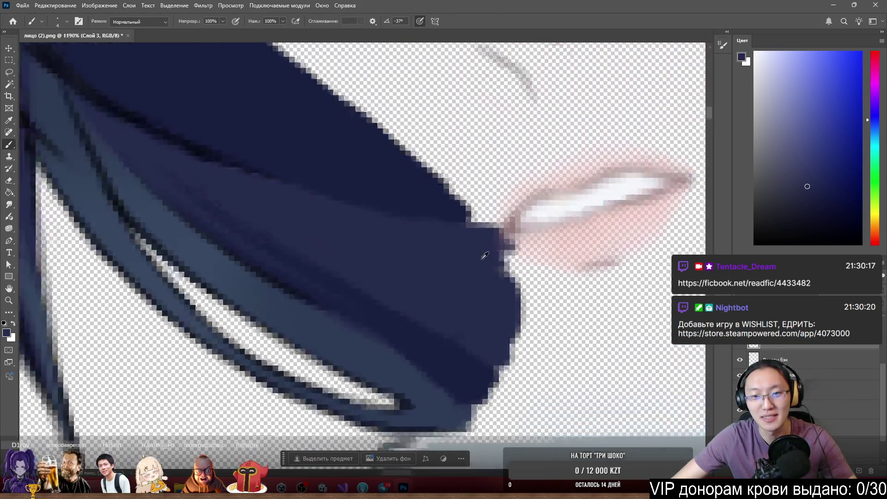
scroll(485, 255, up, 3)
mouse_move(495, 299)
mouse_down()
mouse_move(513, 247)
mouse_move(416, 171)
mouse_move(414, 193)
mouse_move(471, 200)
mouse_move(496, 215)
mouse_up()
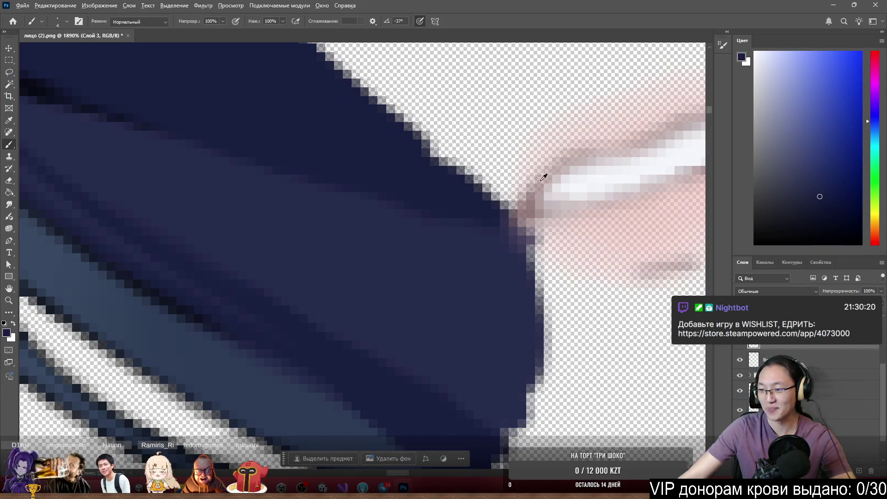
scroll(544, 178, down, 6)
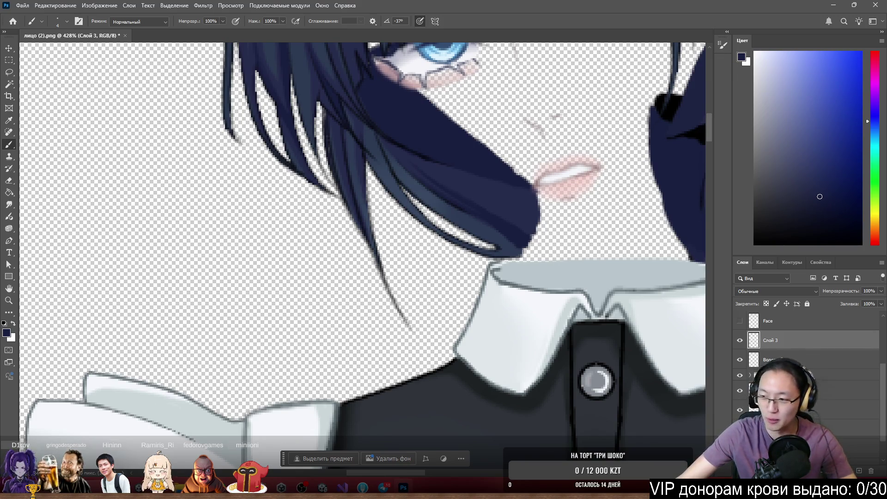
Undo the accidental strand move and Alt-click Слой 3's eye icon to solo it
scroll(415, 179, down, 4)
scroll(473, 222, up, 7)
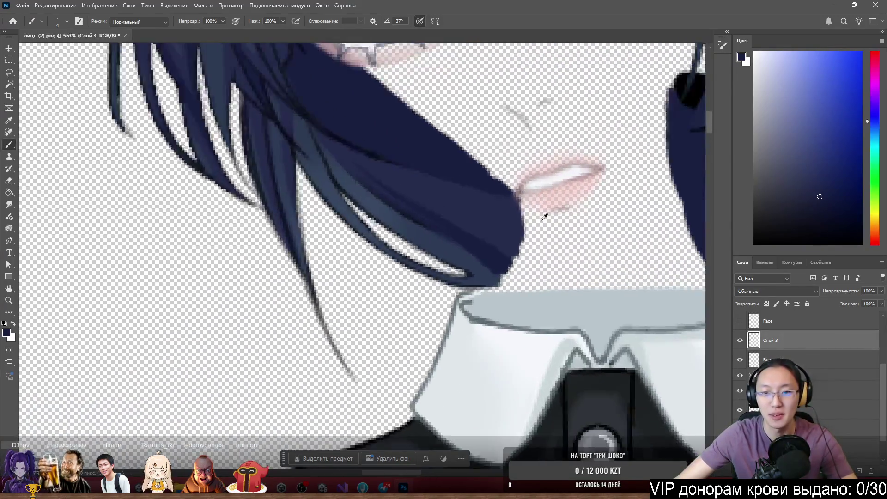
scroll(471, 222, down, 5)
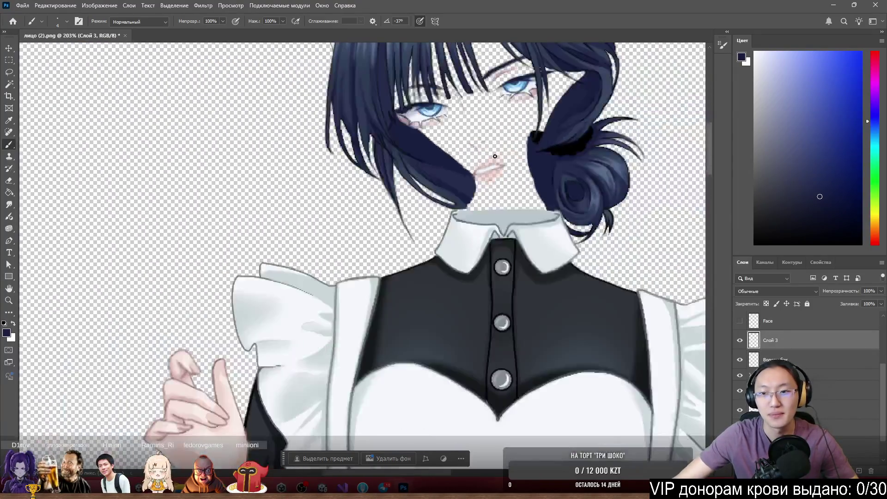
scroll(154, 213, up, 5)
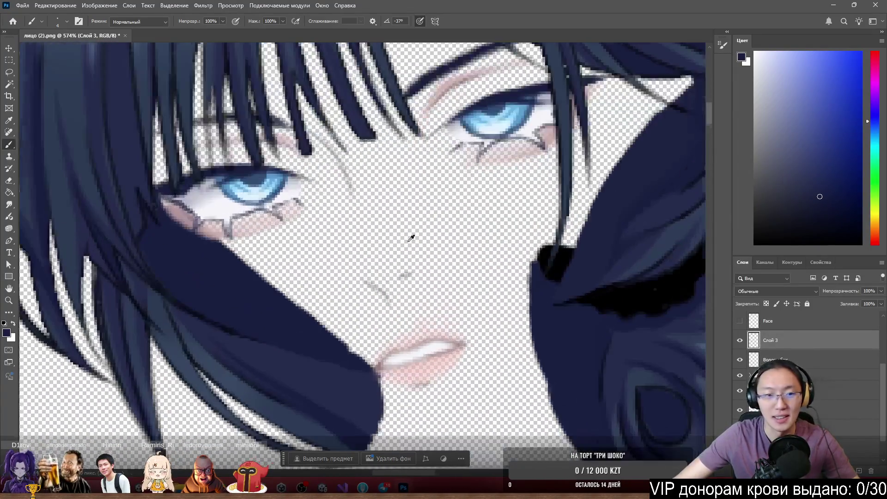
scroll(153, 217, down, 2)
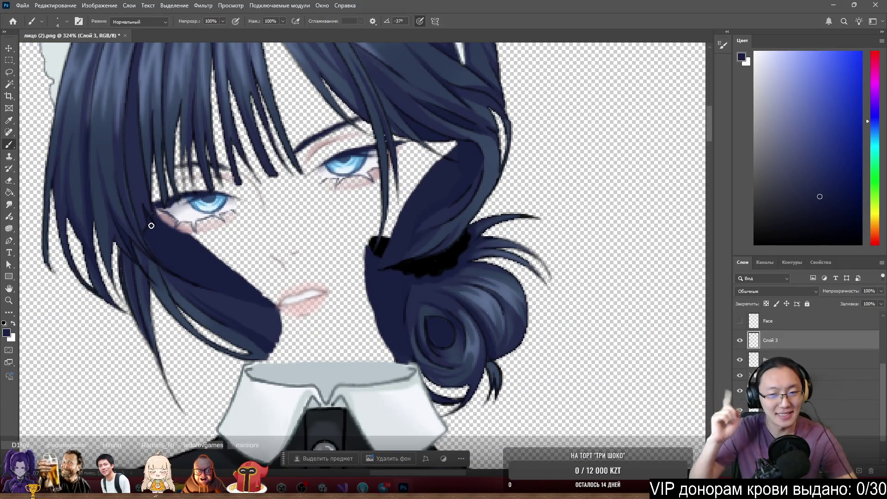
scroll(273, 161, down, 3)
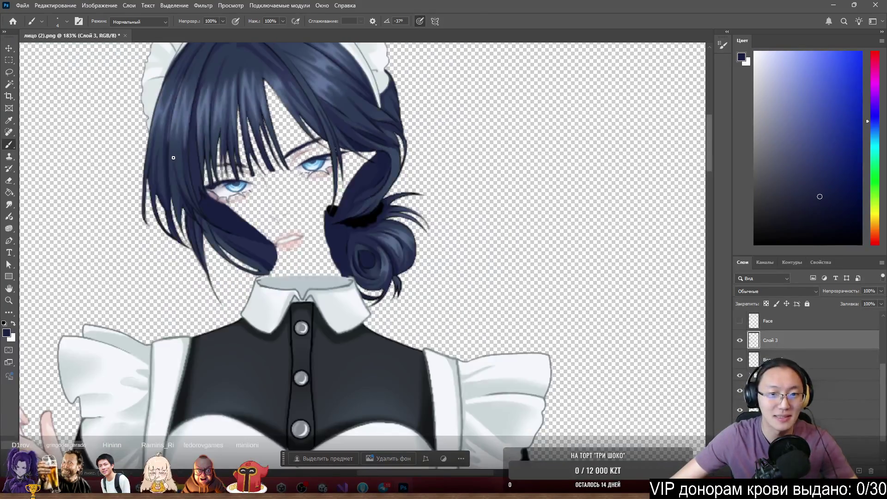
scroll(194, 148, up, 3)
drag(208, 227, 253, 257)
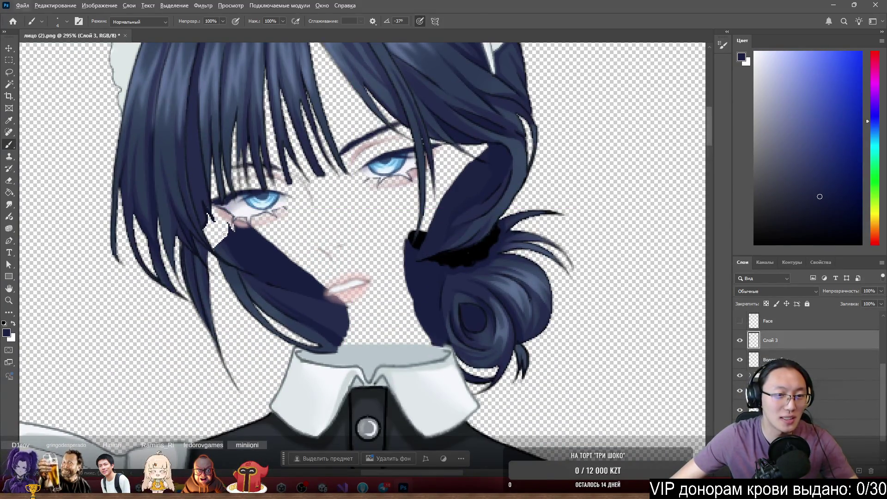
key(ctrl+z)
alt+click(741, 341)
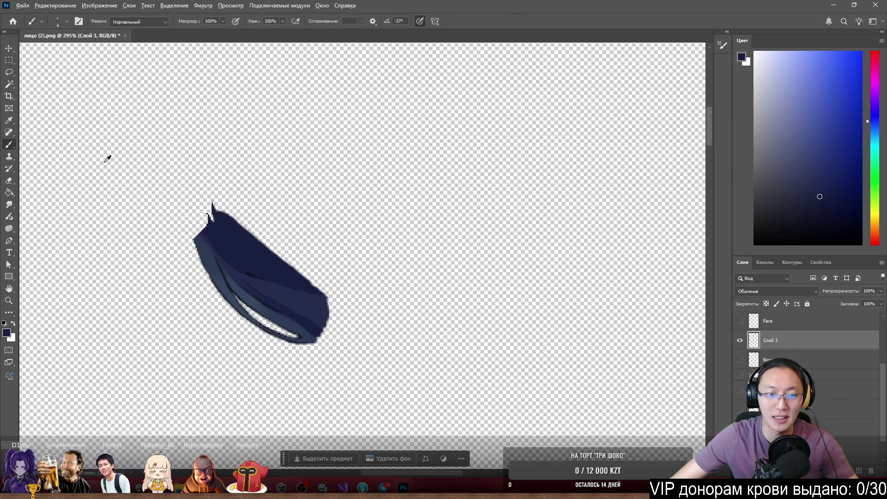
Sample blue-grey to paint a new strand at the tip, then fill the gap beside it in navy
scroll(286, 263, up, 8)
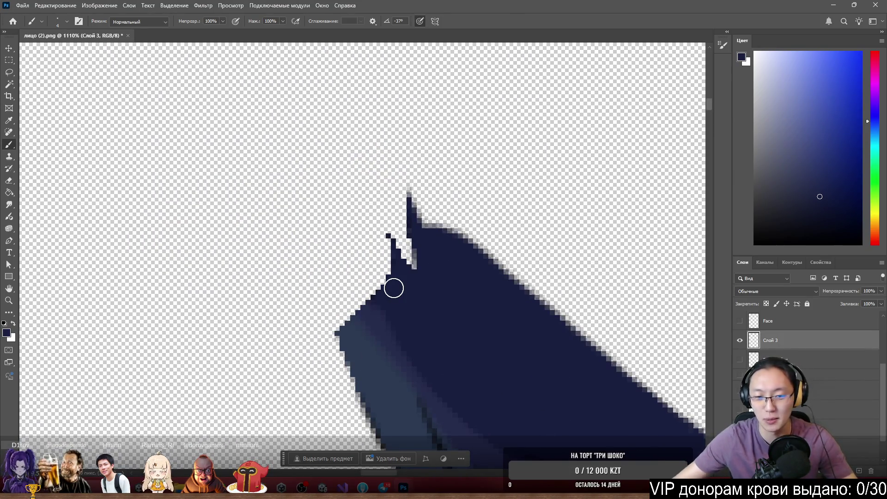
scroll(379, 265, up, 2)
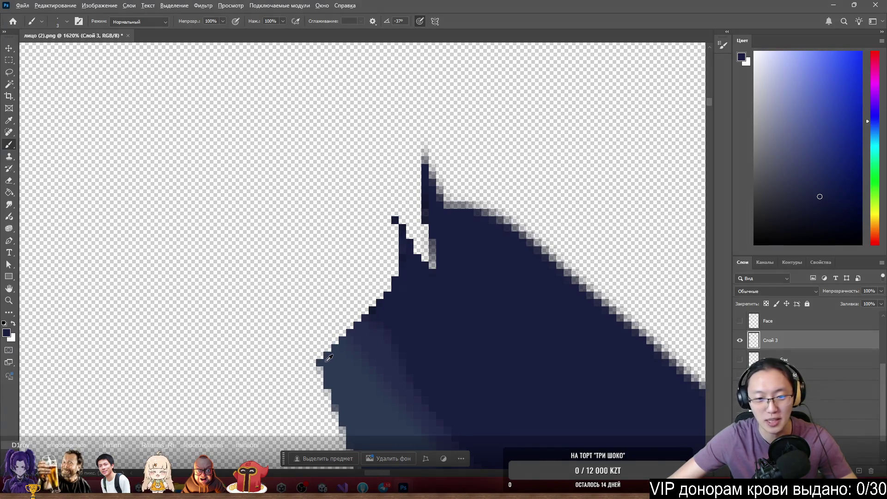
alt+click(329, 357)
mouse_move(298, 275)
mouse_down()
mouse_move(331, 367)
mouse_move(335, 329)
mouse_move(342, 335)
mouse_up()
mouse_move(351, 378)
mouse_down()
mouse_move(326, 338)
mouse_move(332, 352)
mouse_move(340, 340)
mouse_move(322, 300)
mouse_move(333, 277)
mouse_move(323, 245)
mouse_move(362, 313)
mouse_move(365, 296)
mouse_up()
alt+click(369, 323)
mouse_move(354, 250)
mouse_down()
mouse_move(393, 317)
mouse_move(355, 192)
mouse_move(408, 277)
mouse_up()
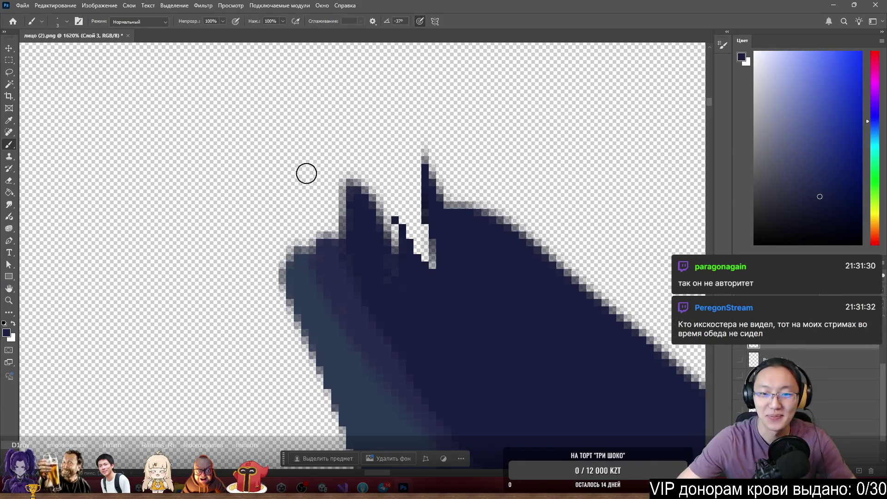
Fill the white gaps between the tip's spikes and smooth its top and left contours, undoing one stray stroke
mouse_move(410, 218)
mouse_down()
mouse_move(422, 243)
mouse_move(381, 219)
mouse_up()
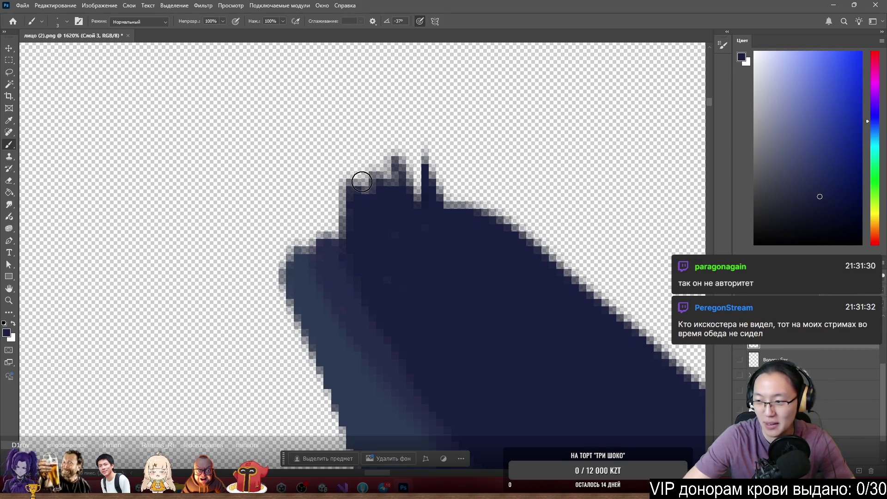
mouse_move(369, 212)
mouse_down()
mouse_move(449, 226)
mouse_move(464, 214)
mouse_move(409, 166)
mouse_up()
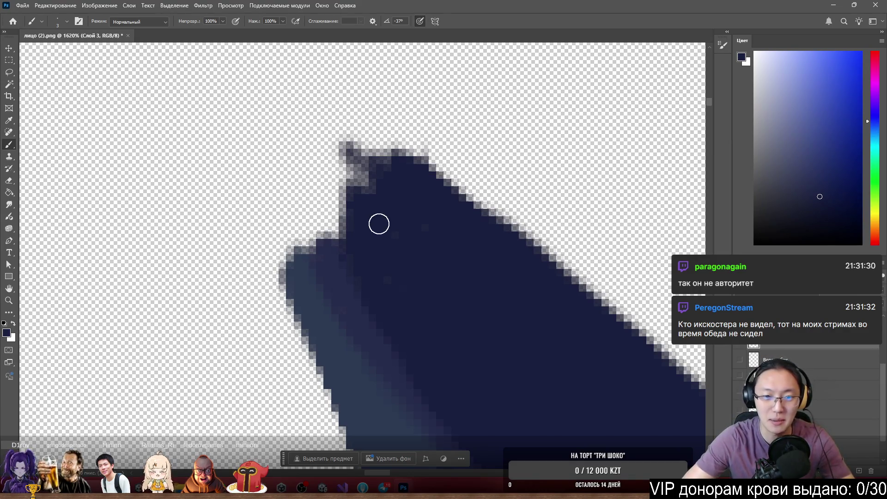
mouse_move(362, 196)
mouse_down()
mouse_move(376, 273)
mouse_move(339, 214)
mouse_move(341, 167)
mouse_move(363, 182)
mouse_move(381, 162)
mouse_move(357, 132)
mouse_move(382, 134)
mouse_move(398, 195)
mouse_up()
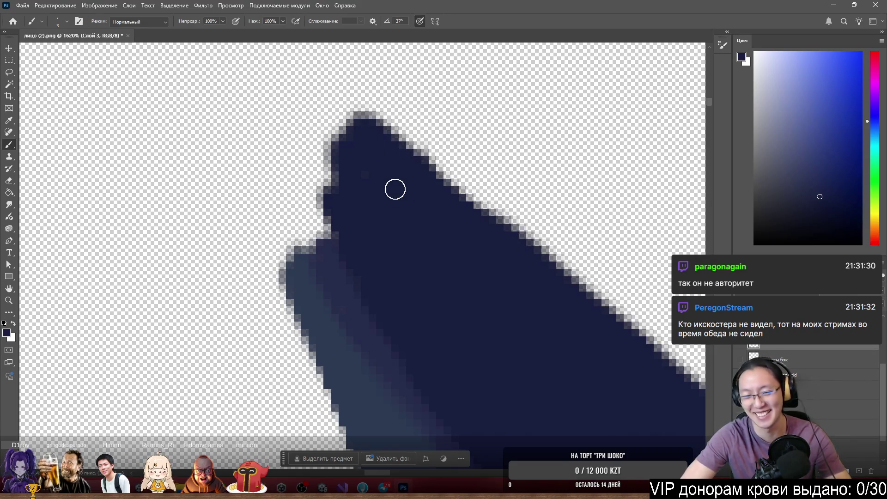
mouse_move(334, 150)
mouse_down()
mouse_move(339, 212)
mouse_move(333, 201)
mouse_up()
mouse_move(335, 254)
mouse_down()
mouse_move(297, 188)
mouse_move(301, 178)
mouse_move(332, 226)
mouse_move(301, 202)
mouse_move(300, 166)
mouse_move(326, 239)
mouse_up()
key(ctrl+z)
Build a lighter blue bump on the tip's upper-left edge, darken the inner strip, and fill the notch
alt+click(339, 271)
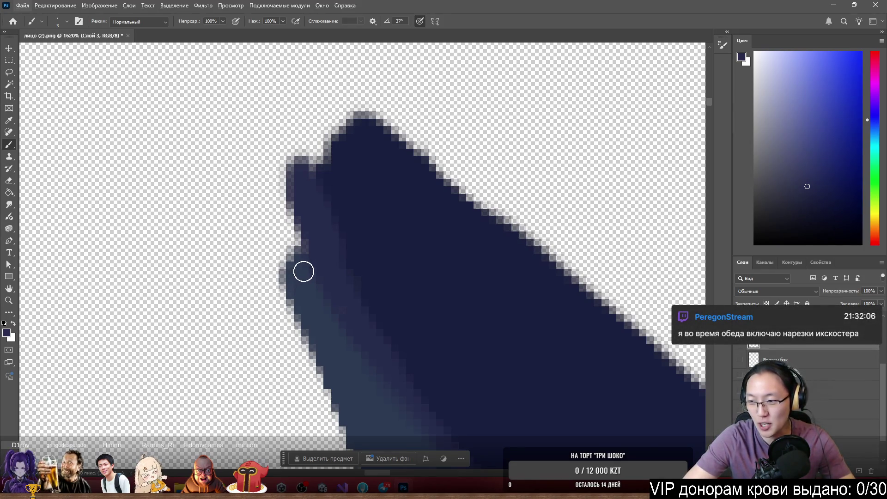
alt+click(303, 268)
mouse_move(278, 203)
mouse_down()
mouse_move(307, 299)
mouse_move(273, 185)
mouse_up()
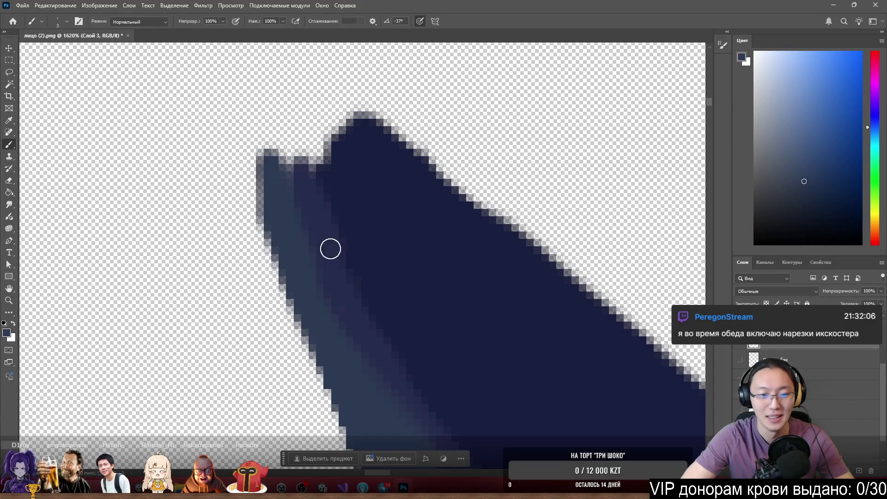
alt+click(334, 267)
mouse_move(339, 296)
mouse_down()
mouse_move(345, 305)
mouse_move(317, 243)
mouse_move(296, 147)
mouse_move(319, 157)
mouse_move(327, 175)
mouse_move(340, 113)
mouse_move(373, 133)
mouse_move(333, 145)
mouse_up()
alt+click(344, 191)
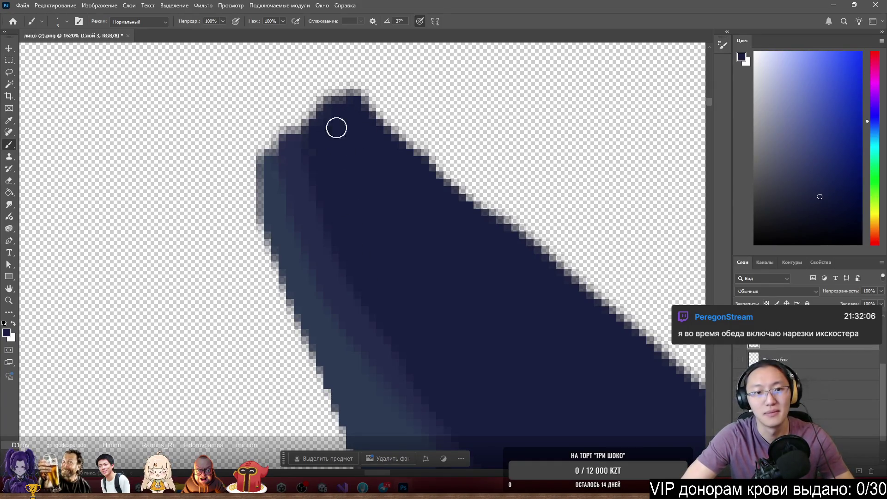
scroll(345, 142, down, 6)
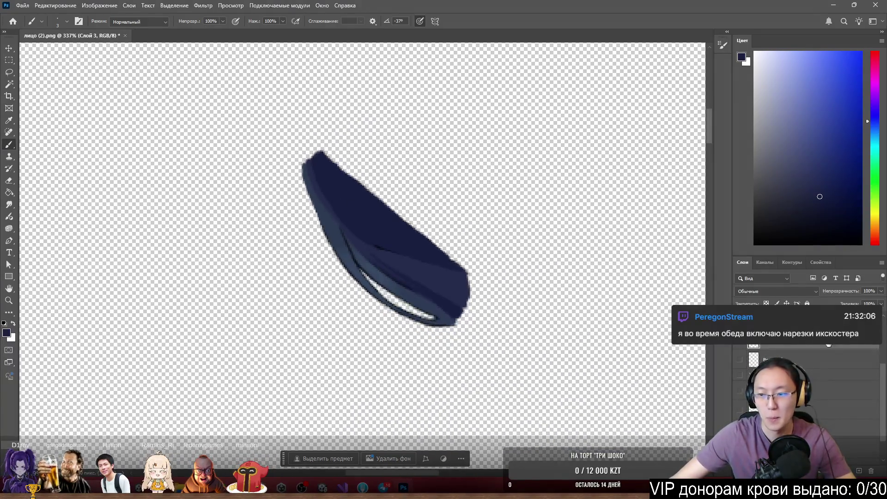
Show the face layers, nudge the hair strand down about 20 px, then isolate it again
alt+click(740, 345)
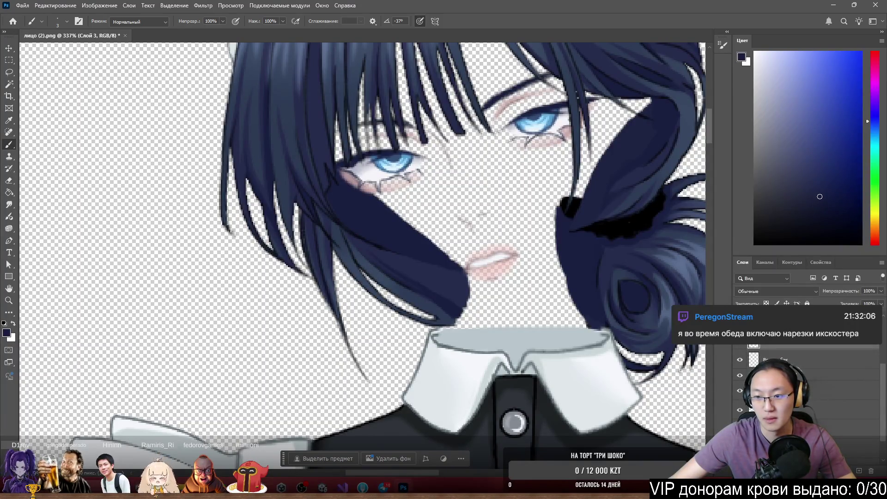
click(740, 418)
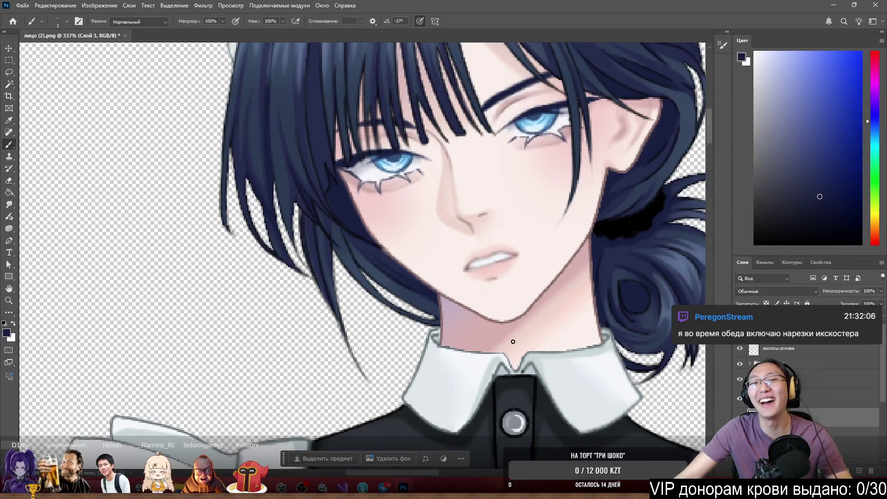
scroll(407, 236, up, 5)
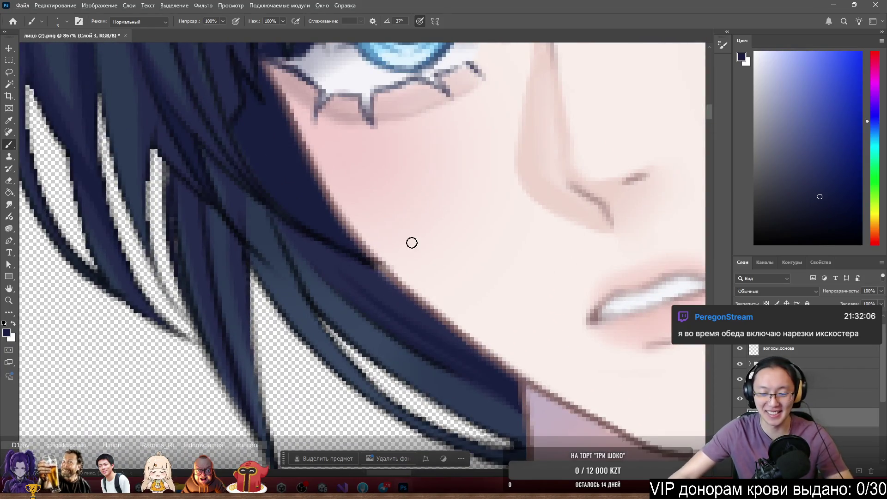
scroll(412, 242, down, 5)
scroll(439, 310, up, 3)
drag(440, 314, 444, 328)
alt+click(740, 417)
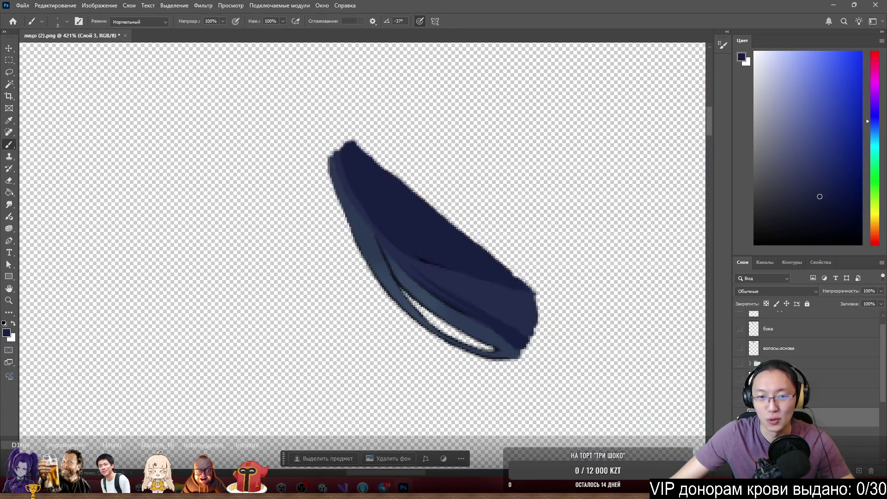
Paint thin spiky strands across the hair tip and extend the lock's right edge outward
scroll(342, 87, up, 3)
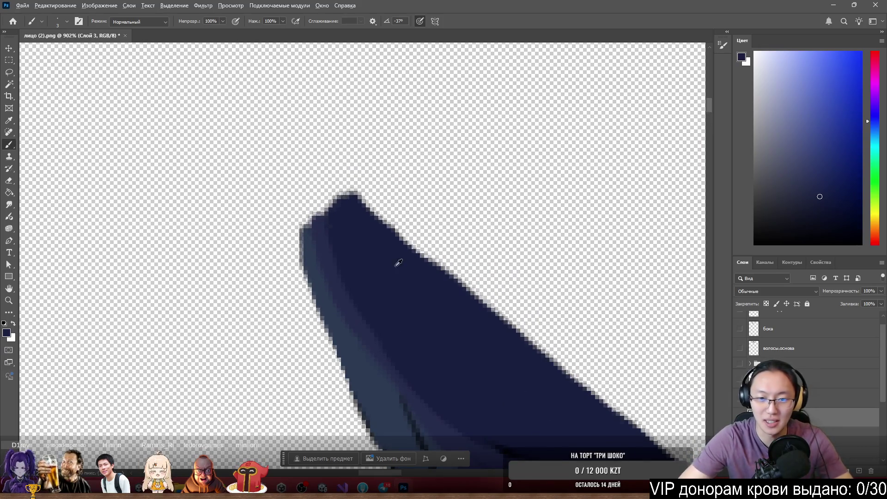
mouse_move(369, 217)
mouse_down()
mouse_move(383, 199)
mouse_move(469, 306)
mouse_up()
drag(402, 181, 475, 299)
mouse_move(388, 154)
mouse_down()
mouse_move(432, 268)
mouse_move(407, 231)
mouse_up()
drag(351, 141, 374, 235)
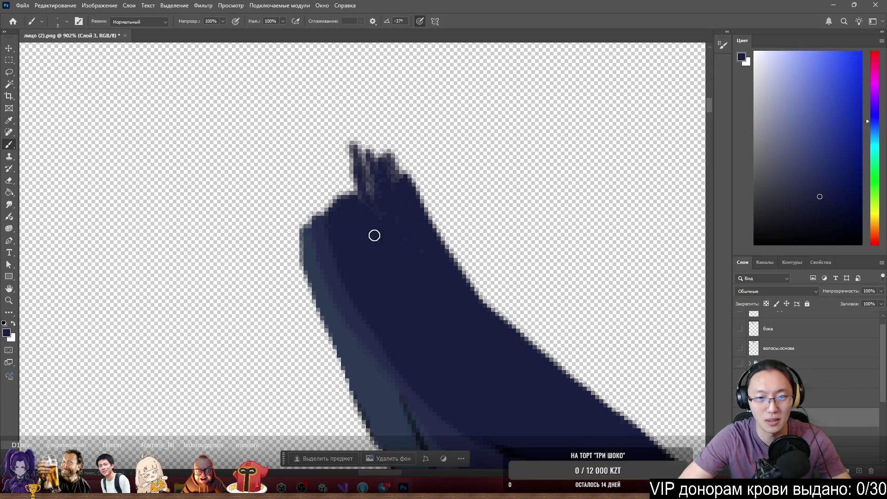
drag(350, 202, 322, 210)
mouse_move(324, 157)
mouse_down()
mouse_move(337, 236)
mouse_move(340, 154)
mouse_up()
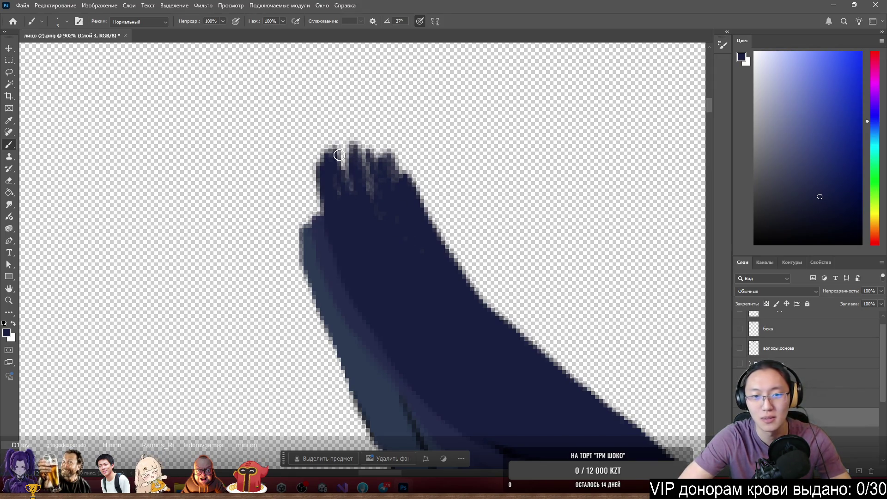
mouse_move(393, 121)
mouse_down()
mouse_move(431, 237)
mouse_move(454, 251)
mouse_up()
mouse_move(396, 174)
mouse_down()
mouse_move(452, 297)
mouse_move(438, 198)
mouse_move(418, 163)
mouse_move(422, 209)
mouse_up()
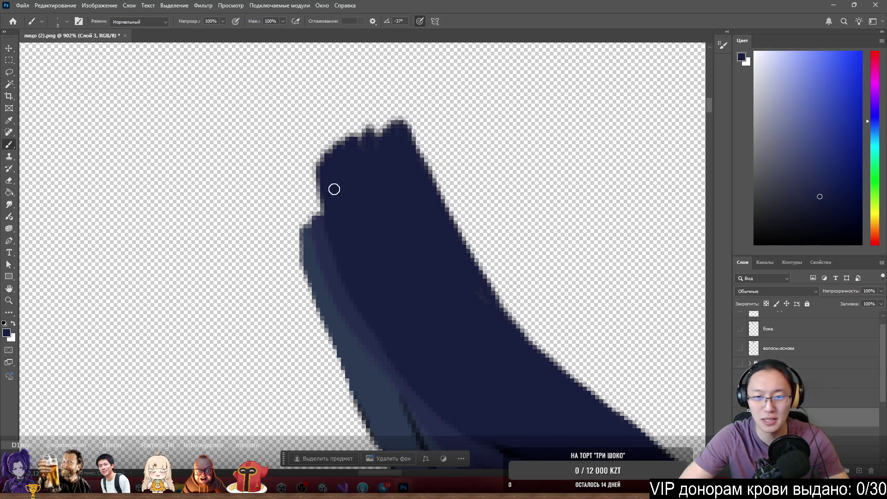
drag(528, 345, 572, 381)
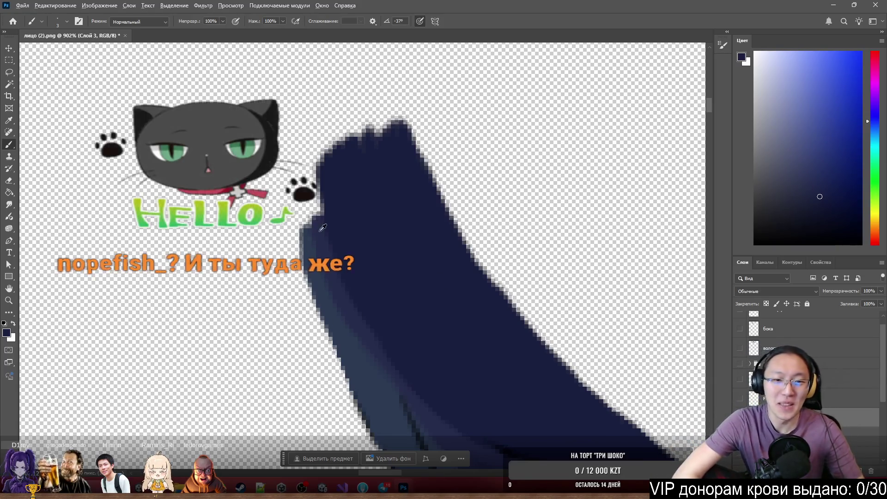
Sample blues to paint the lock's left edge and fill the notches along its top edge
alt+click(316, 171)
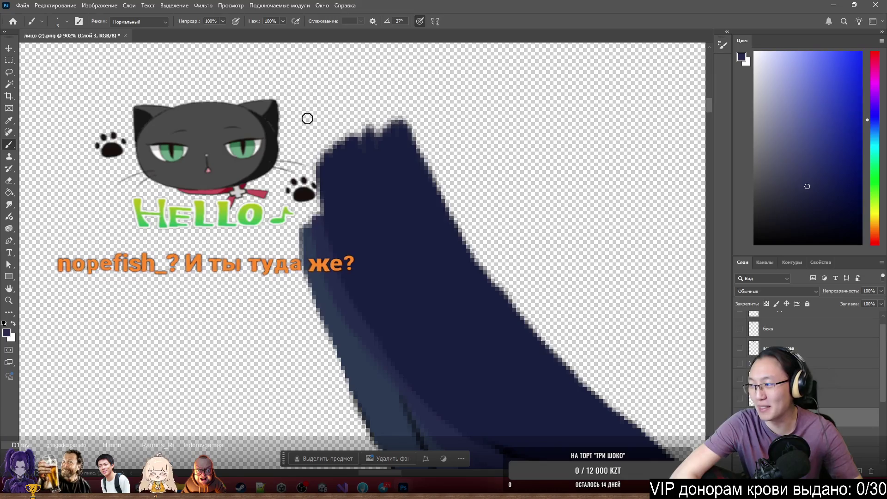
mouse_move(307, 170)
mouse_down()
mouse_move(323, 221)
mouse_move(307, 237)
mouse_move(307, 258)
mouse_move(299, 187)
mouse_move(325, 276)
mouse_up()
alt+click(307, 238)
alt+click(331, 263)
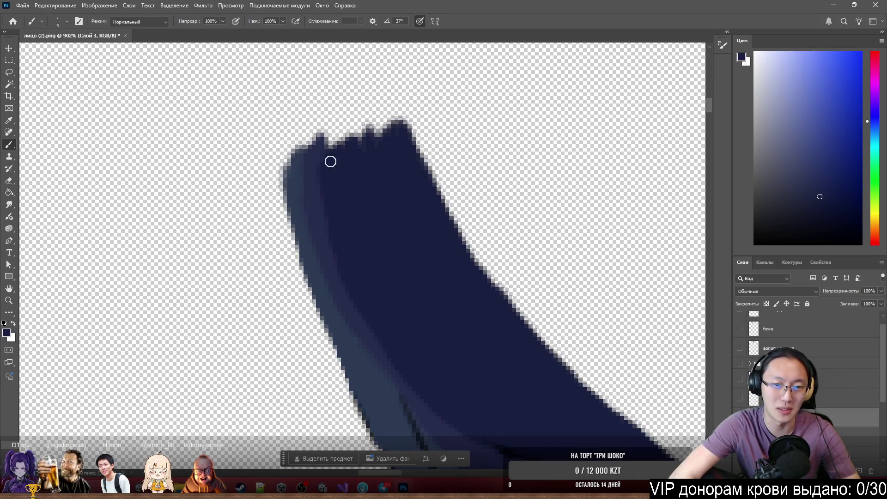
mouse_move(355, 154)
mouse_down()
mouse_move(363, 115)
mouse_move(382, 118)
mouse_up()
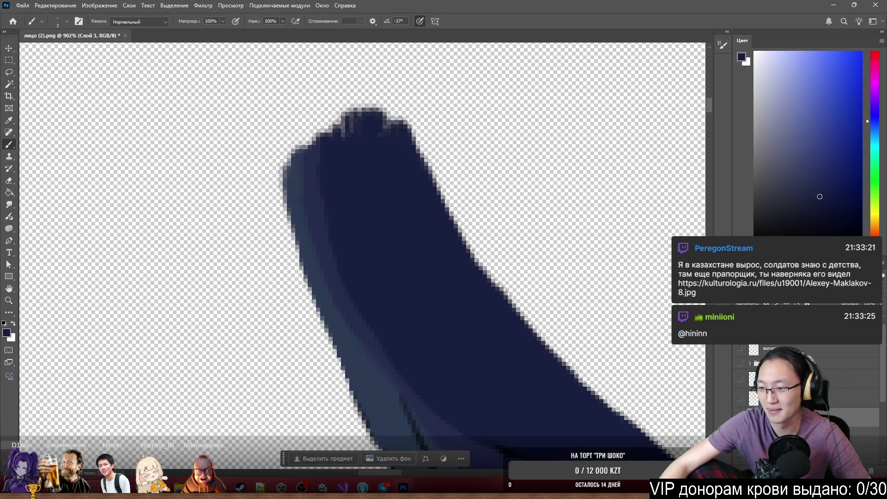
key(alt+Tab)
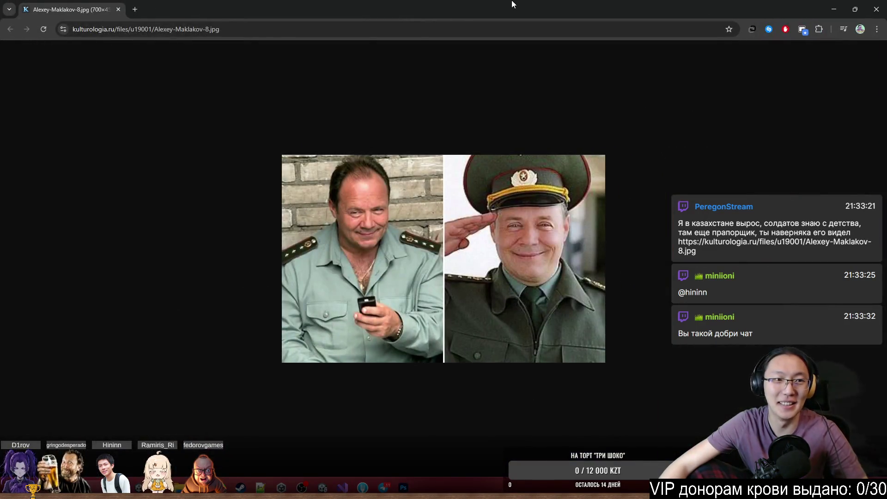
Put Chrome away after viewing the linked photo and return to Photoshop
drag(512, 4, 462, 162)
key(alt+Tab)
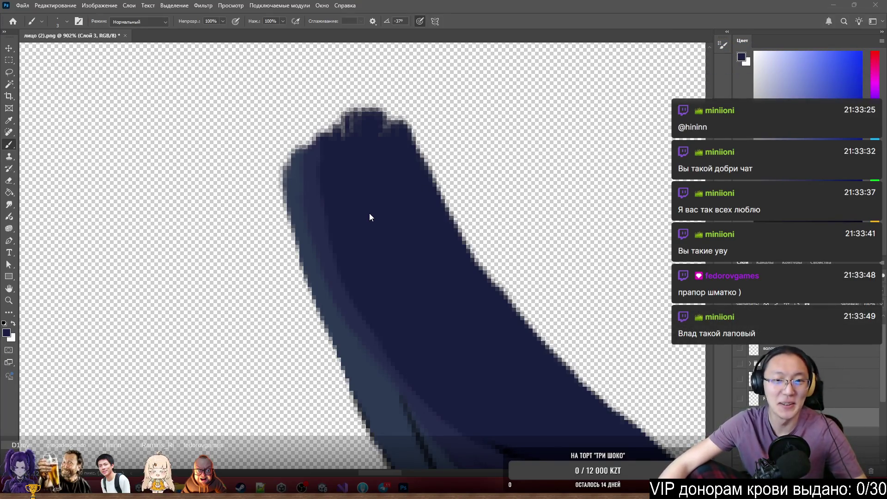
Pan and zoom out until the whole navy hair lock sits small in the canvas centre
drag(370, 213, 362, 174)
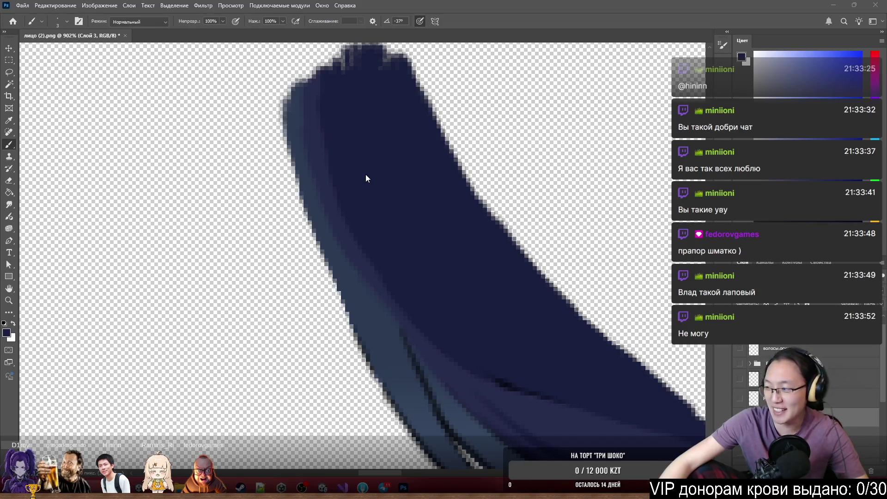
scroll(361, 196, down, 3)
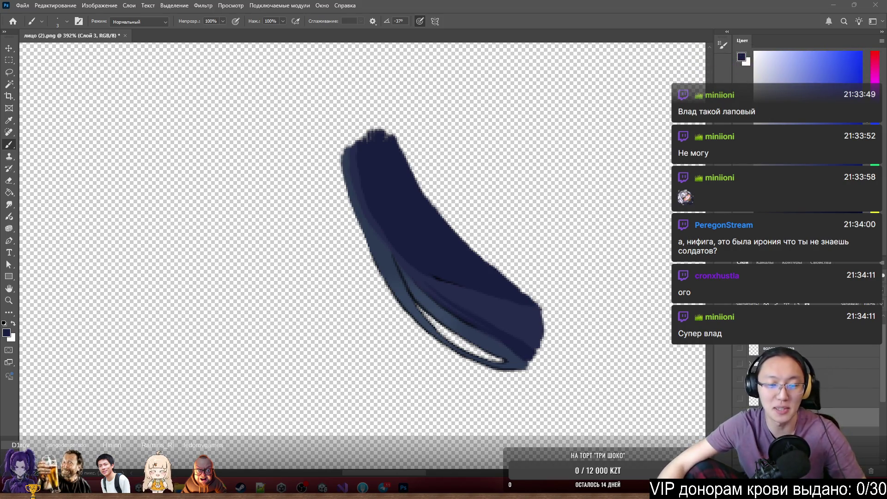
scroll(413, 172, up, 2)
scroll(412, 173, up, 3)
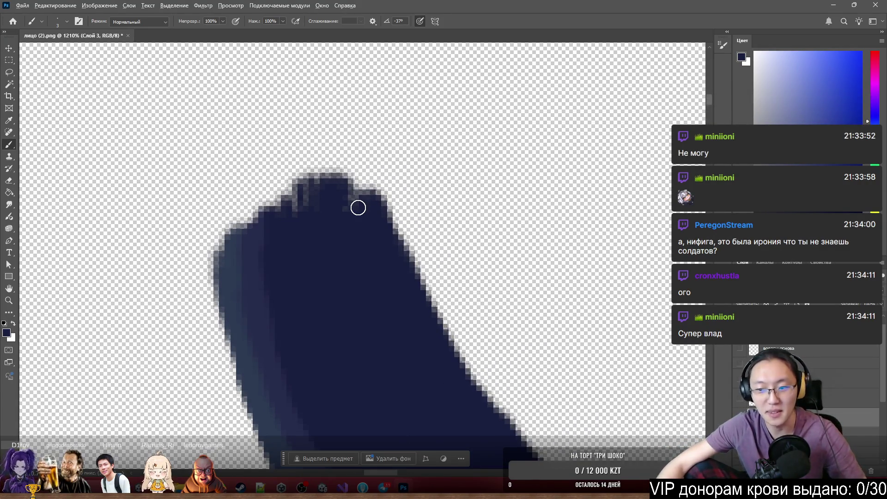
scroll(359, 208, down, 10)
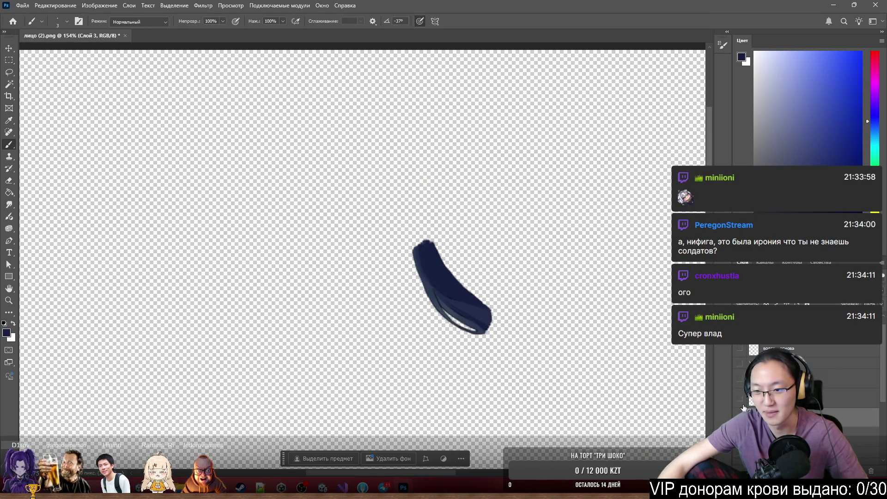
Turn the face, eyes-and-lips, hair, headband, bangs and outfit layers back on
click(742, 397)
click(740, 380)
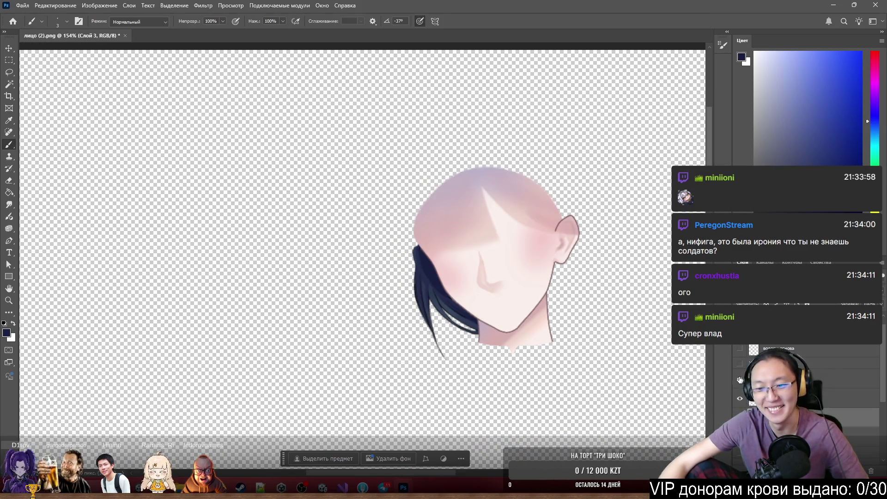
click(740, 364)
click(740, 350)
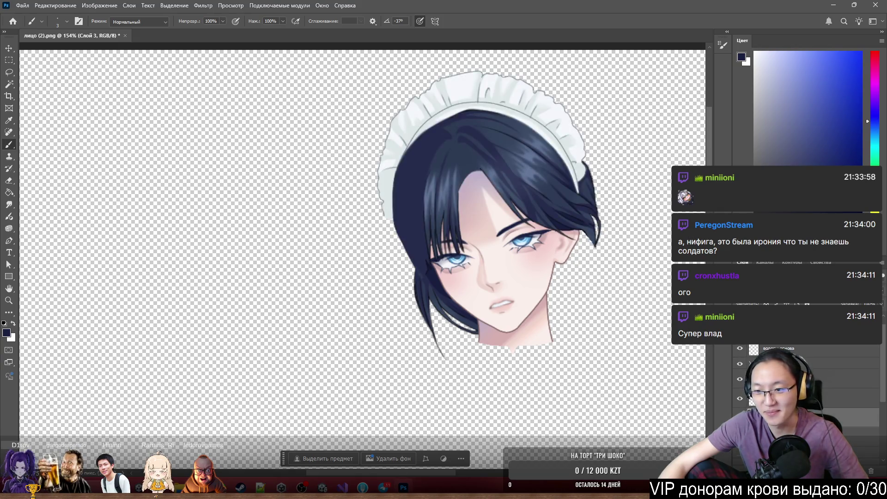
click(740, 338)
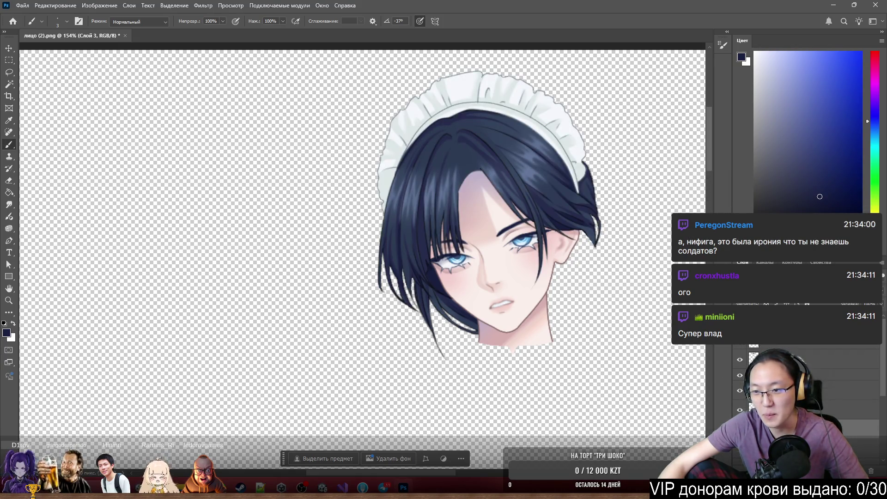
click(740, 325)
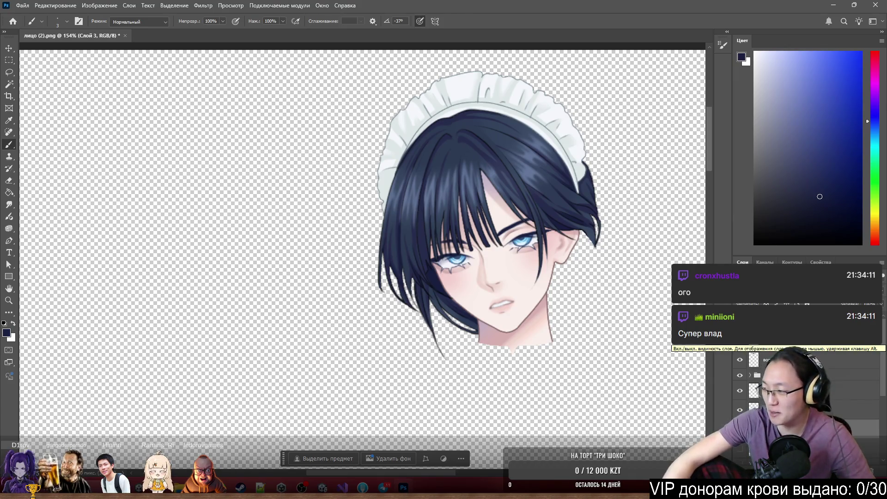
scroll(745, 387, down, 3)
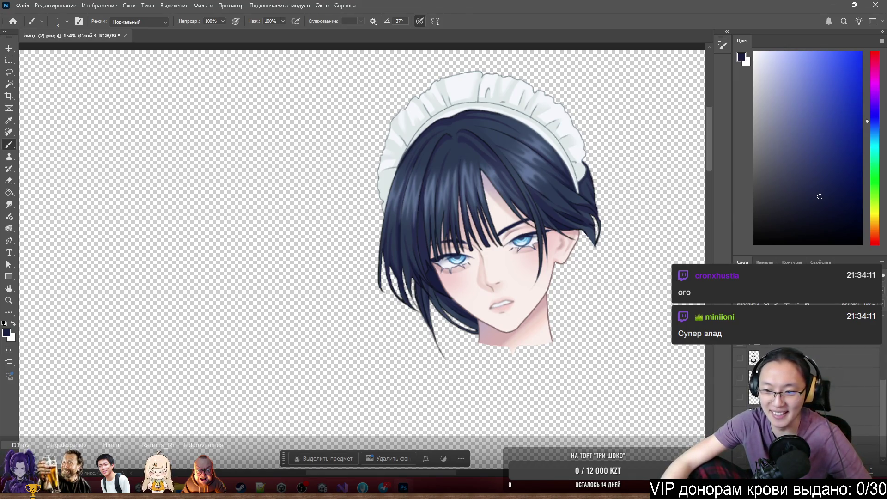
click(740, 395)
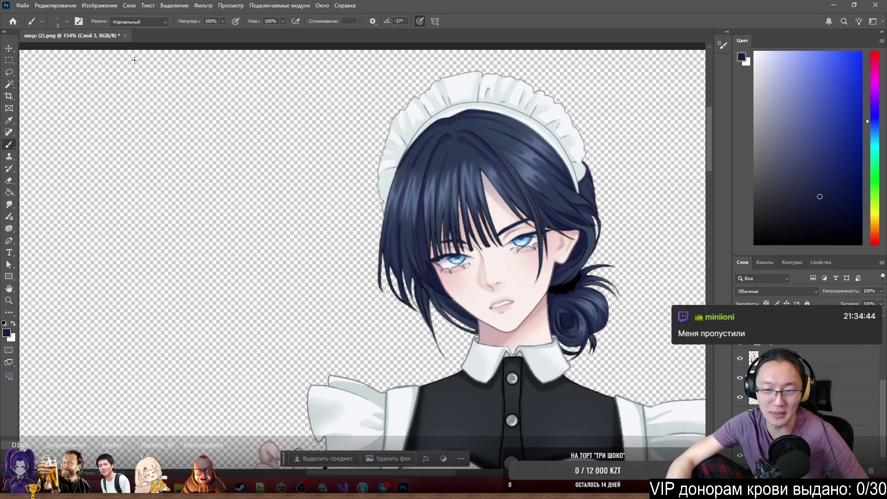
scroll(620, 259, up, 4)
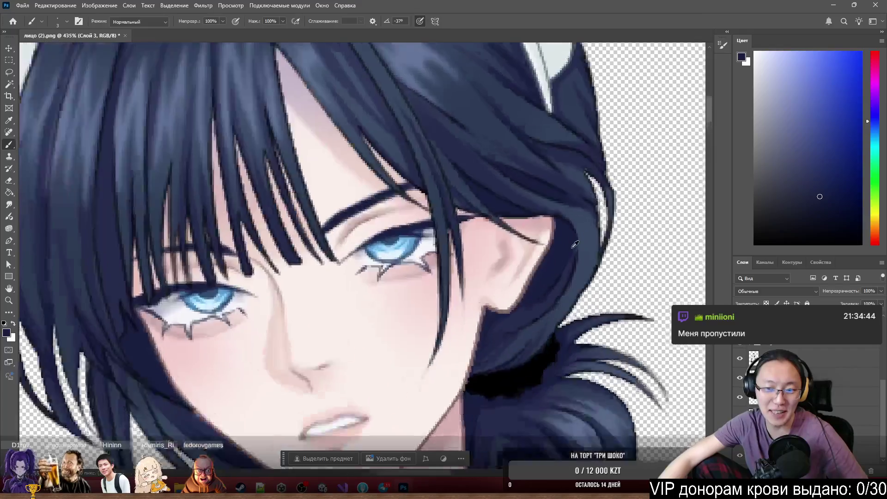
scroll(508, 355, down, 1)
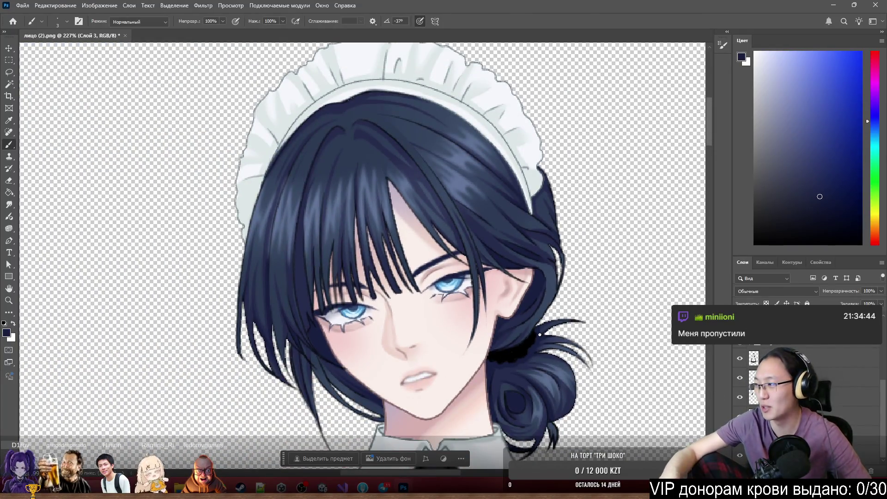
scroll(329, 327, down, 3)
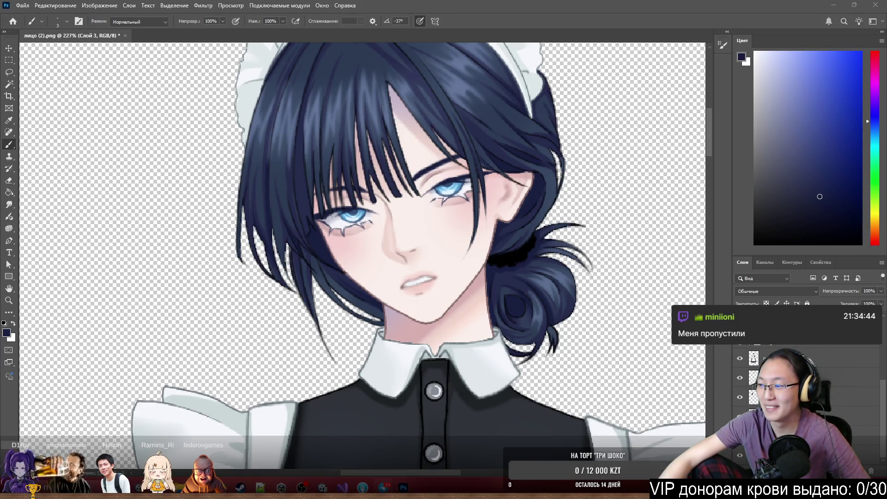
mouse_move(886, 176)
mouse_down()
mouse_move(535, 173)
mouse_move(368, 12)
mouse_move(514, 102)
mouse_move(388, 36)
mouse_up()
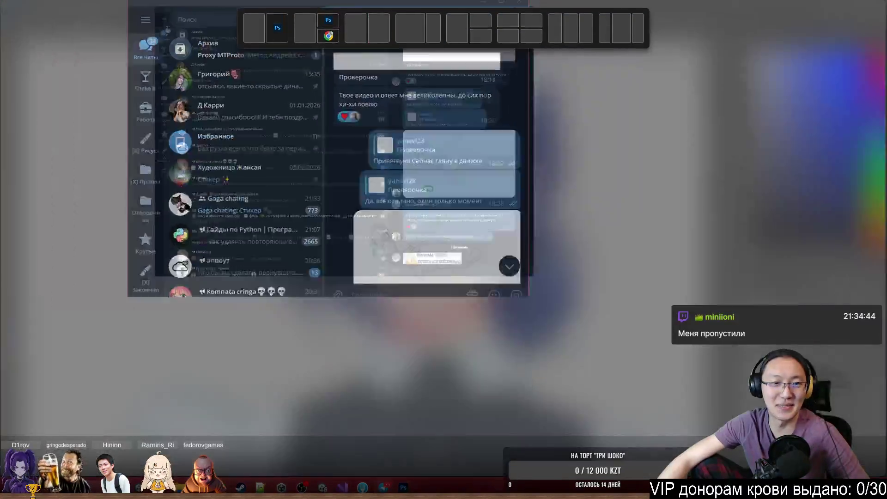
Maximize Telegram, open the Tentacle Team forum's Болтовня topic info, and open its '125 ссылок' list
click(17, 79)
click(136, 68)
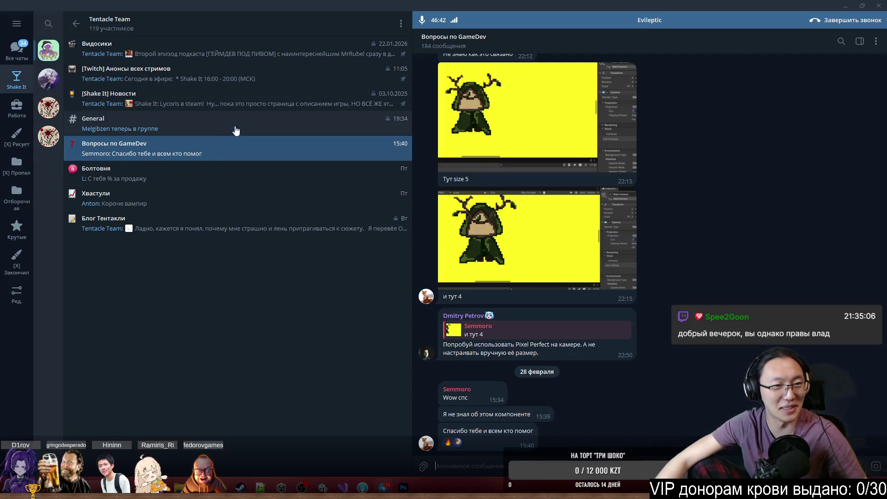
click(200, 178)
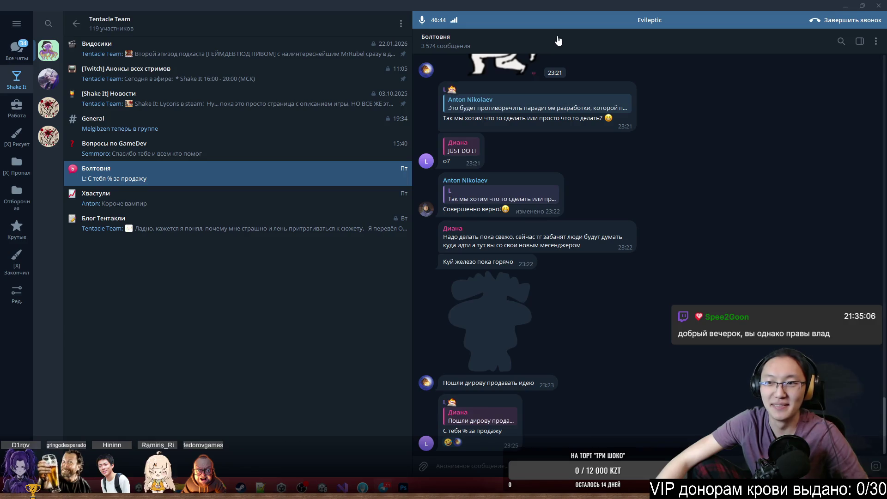
click(502, 39)
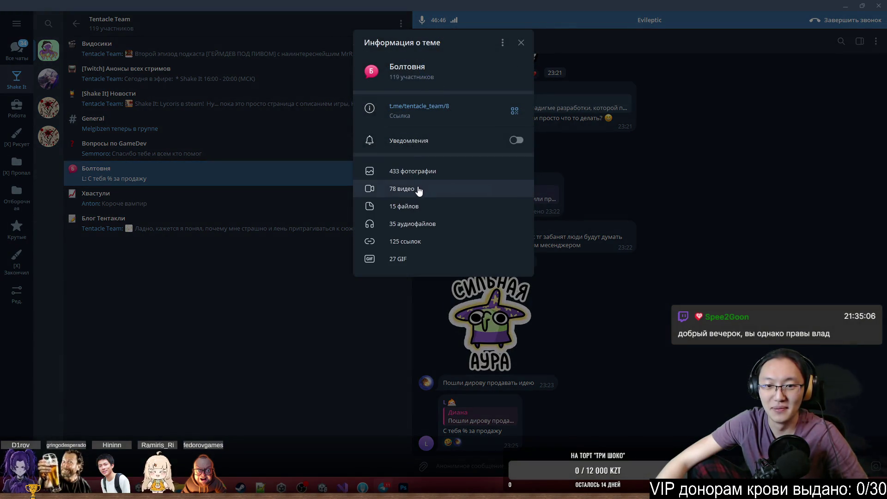
click(418, 188)
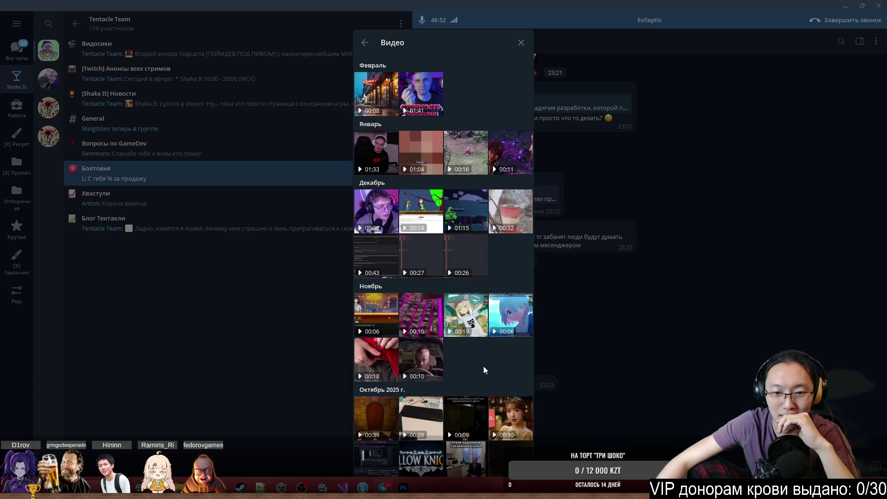
scroll(485, 365, down, 2)
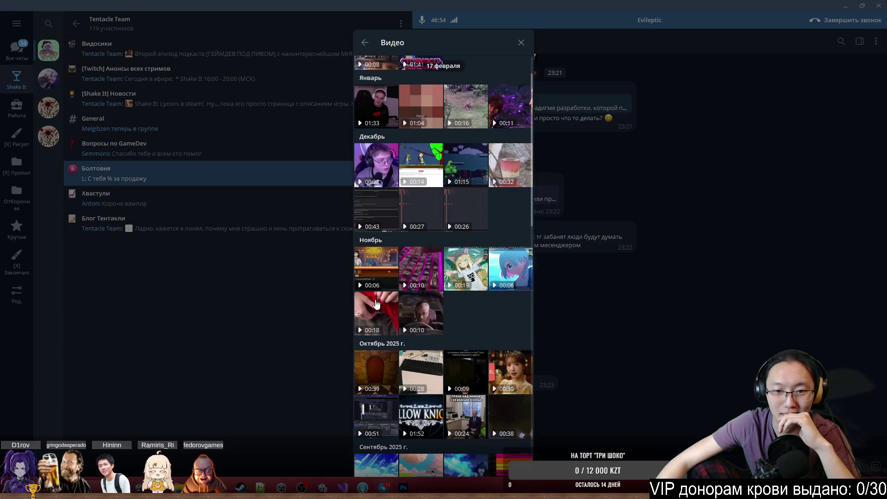
scroll(376, 294, up, 2)
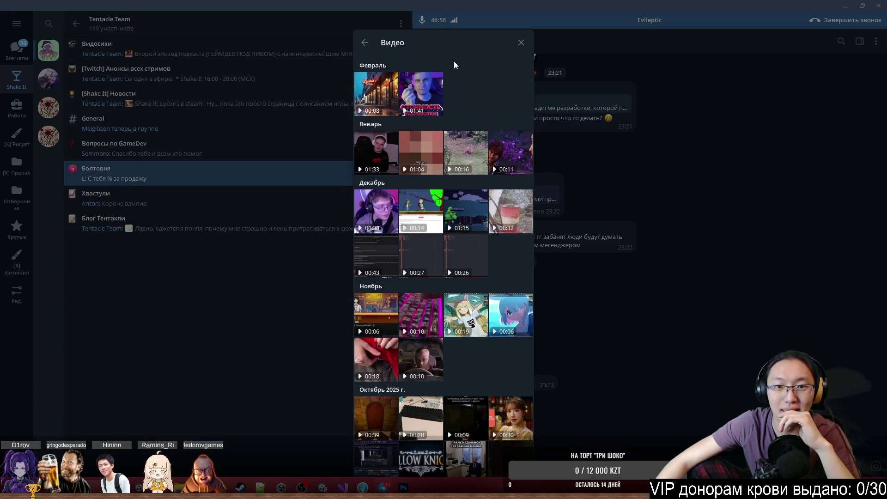
click(366, 48)
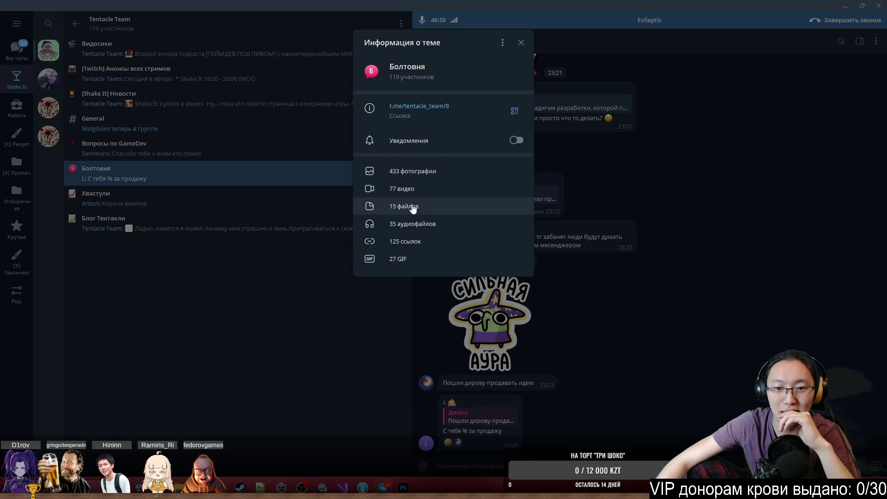
click(434, 245)
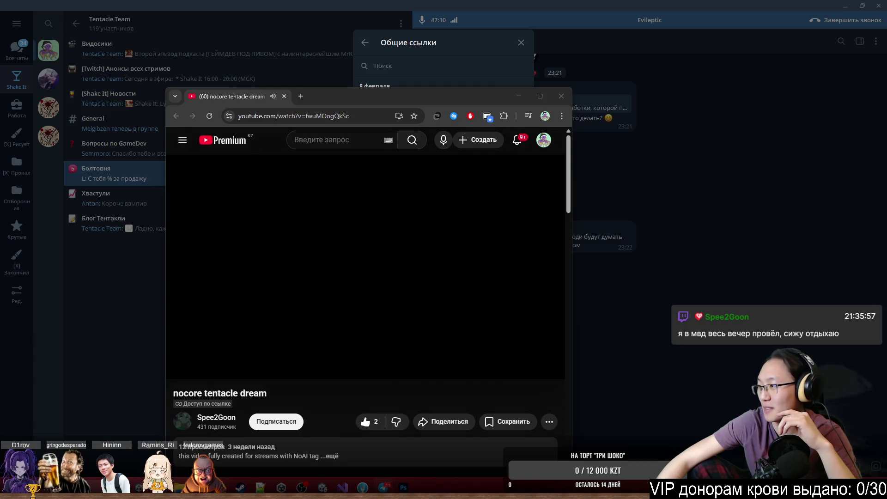
Maximize the browser and restart the nocore tentacle dream video from 0:00
double_click(475, 98)
click(287, 206)
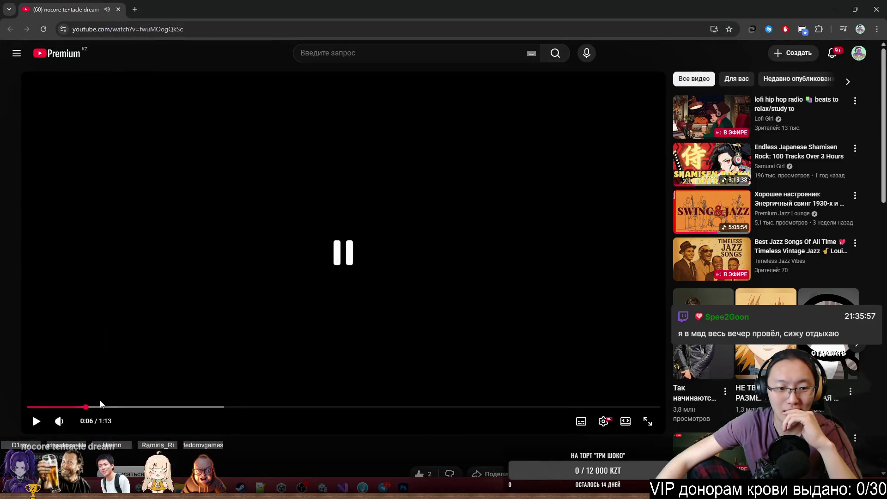
drag(70, 411, 28, 408)
click(182, 290)
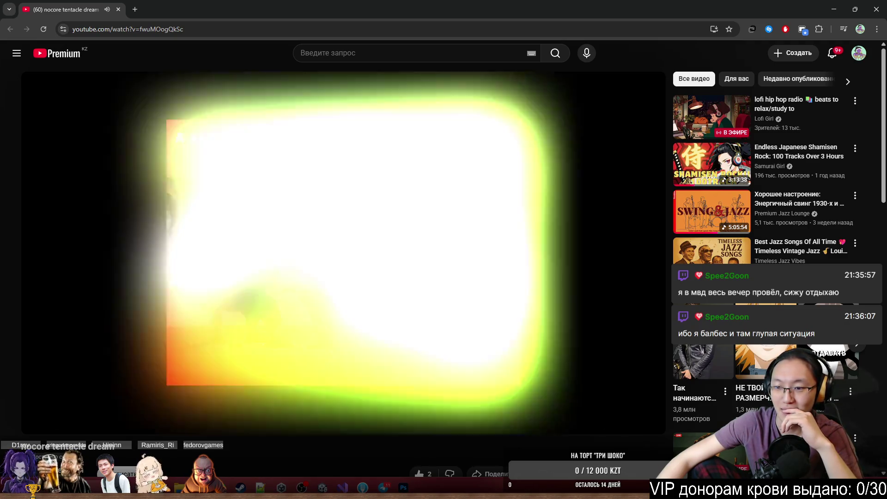
click(394, 289)
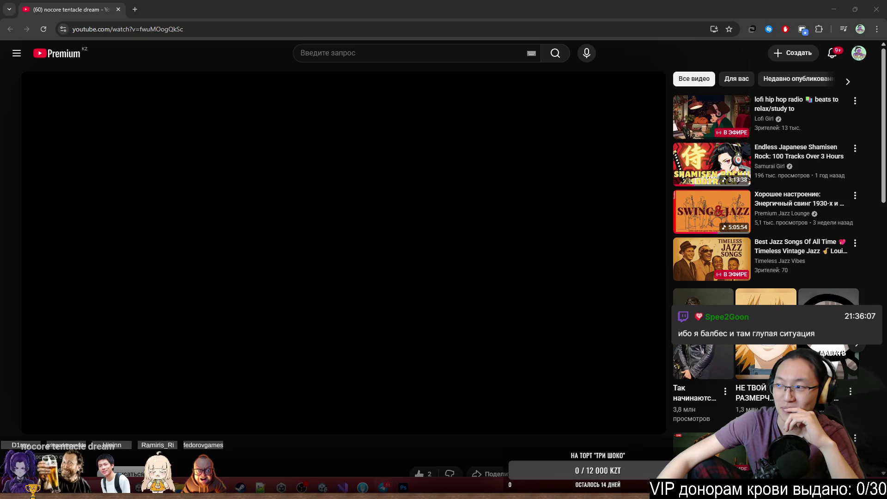
key(alt+Tab)
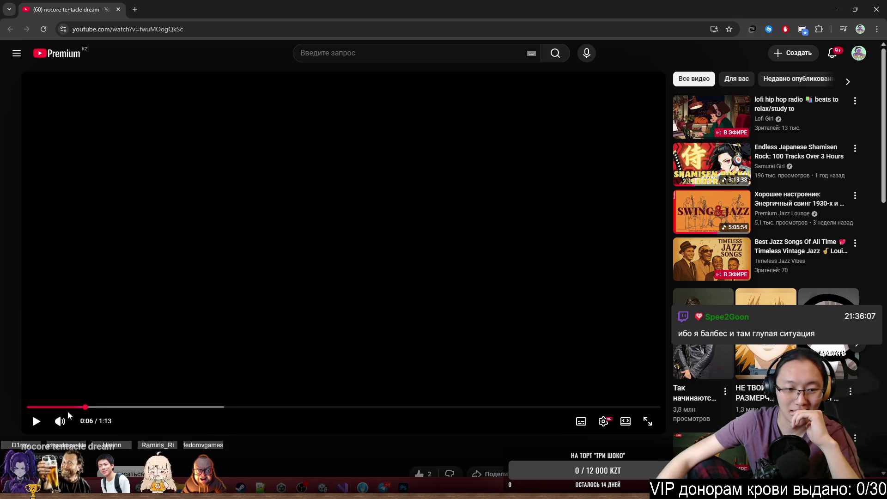
click(28, 407)
click(36, 421)
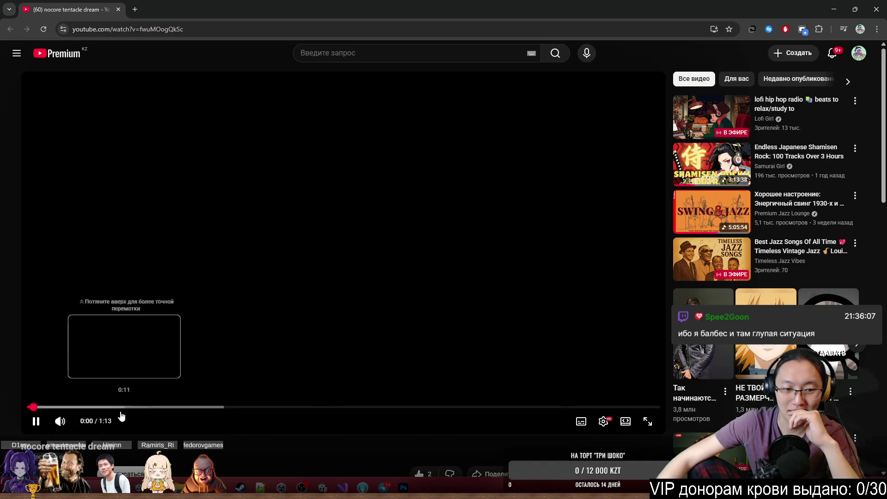
key(alt+Tab)
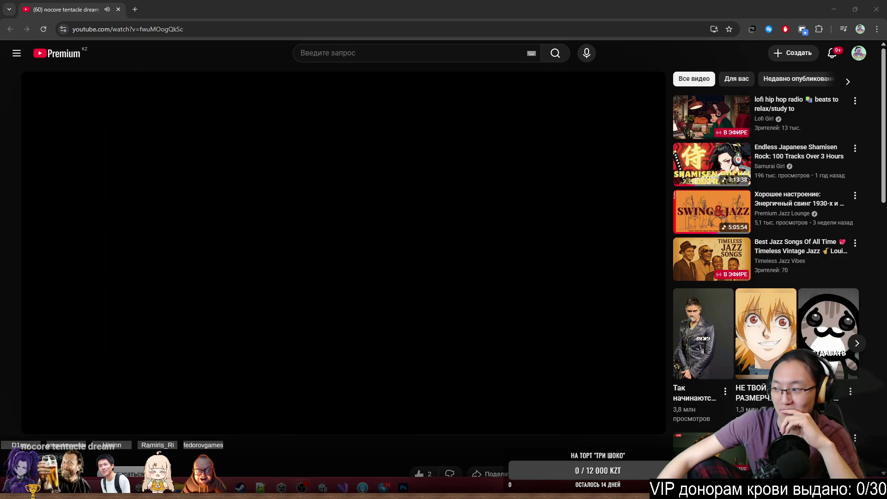
Watch the video full screen, then exit with Esc and restore the browser to a smaller window
click(650, 422)
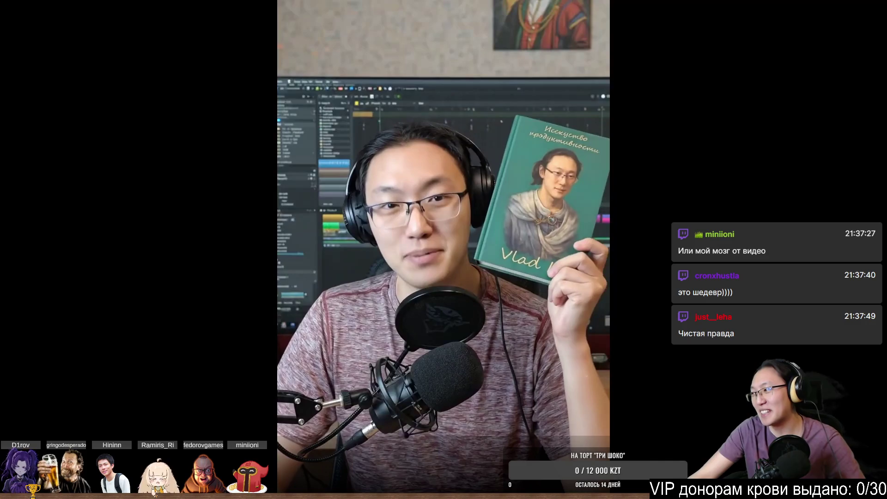
mouse_move(458, 325)
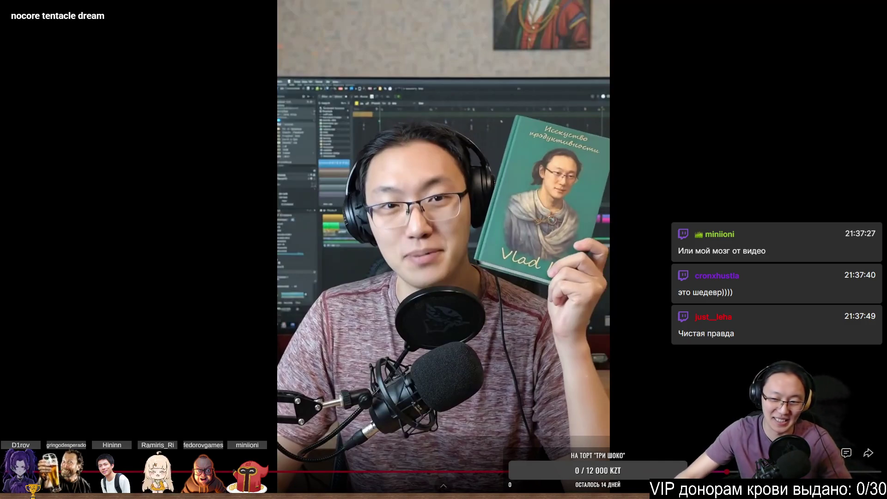
key(Escape)
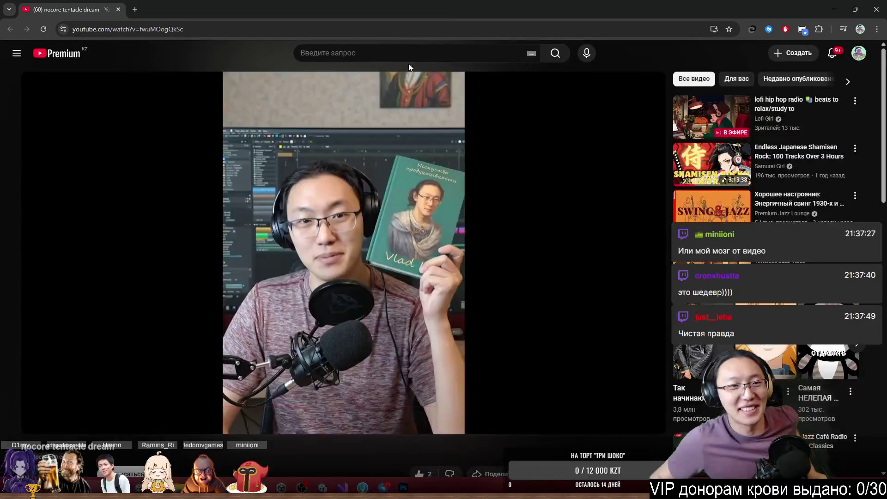
double_click(353, 4)
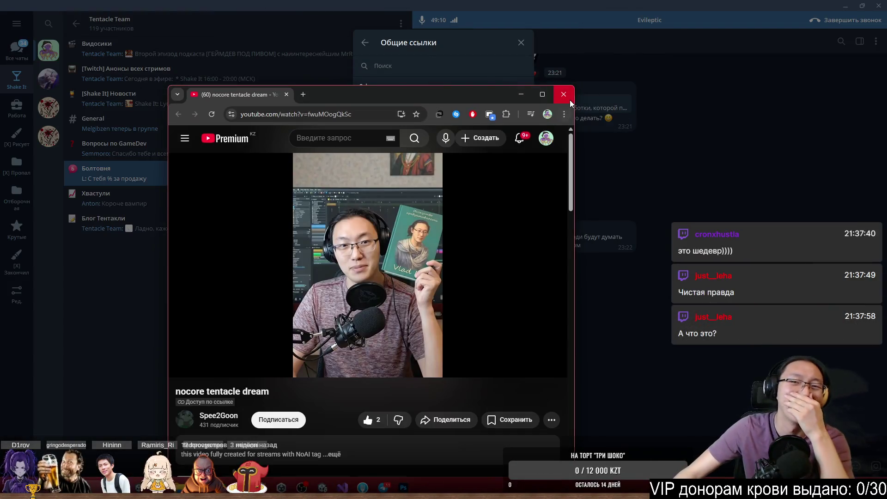
Close the video browser, the 'Общие ссылки' panel and Telegram to return to the maid portrait
click(563, 95)
click(612, 80)
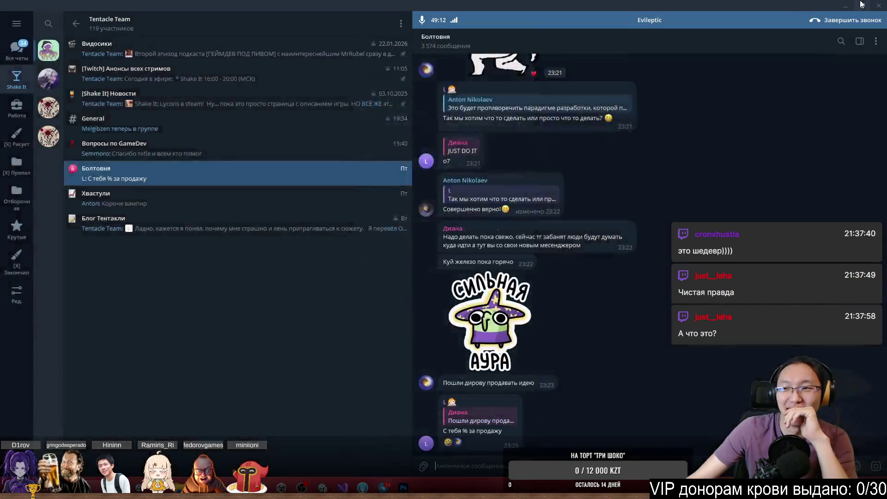
click(880, 6)
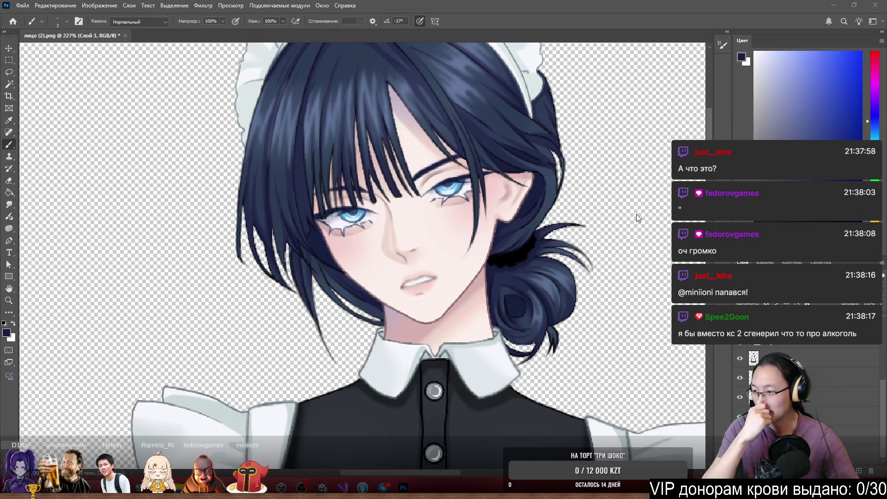
Zoom the canvas to about 722% on the maid's face edge and select the Face layer
scroll(305, 233, down, 2)
scroll(321, 220, up, 4)
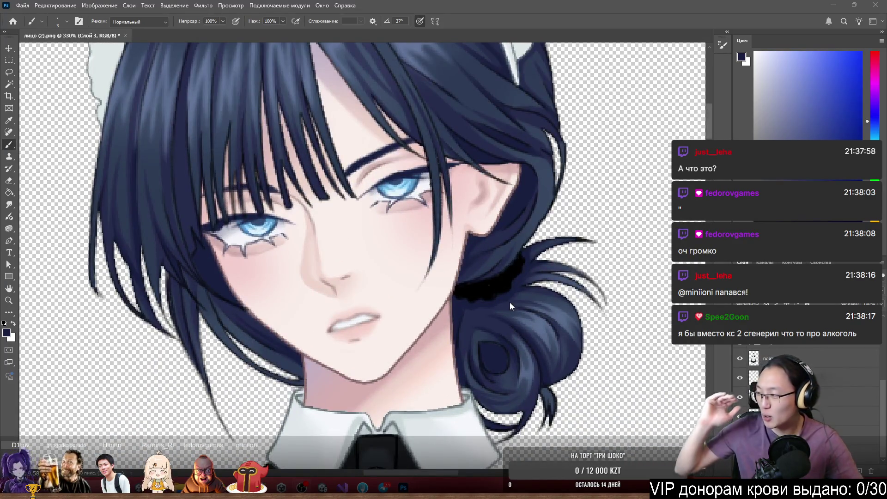
scroll(495, 200, down, 3)
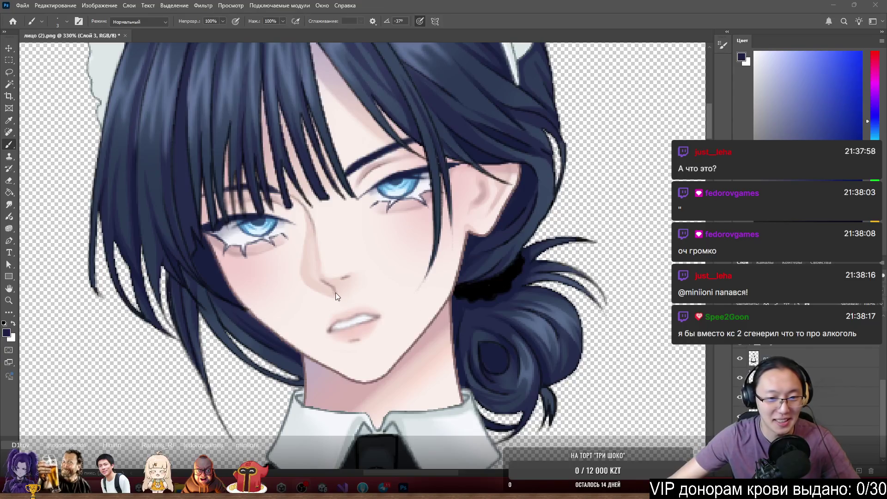
scroll(263, 303, up, 6)
scroll(306, 281, down, 4)
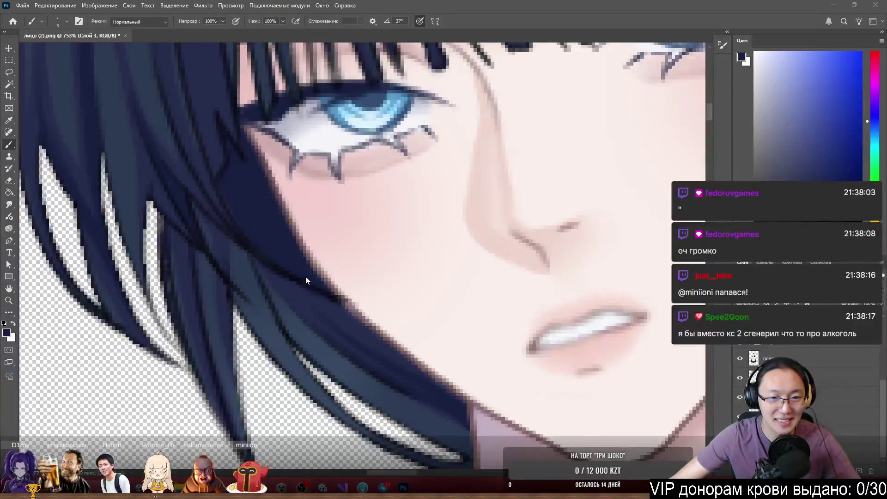
scroll(306, 280, up, 7)
scroll(309, 273, down, 3)
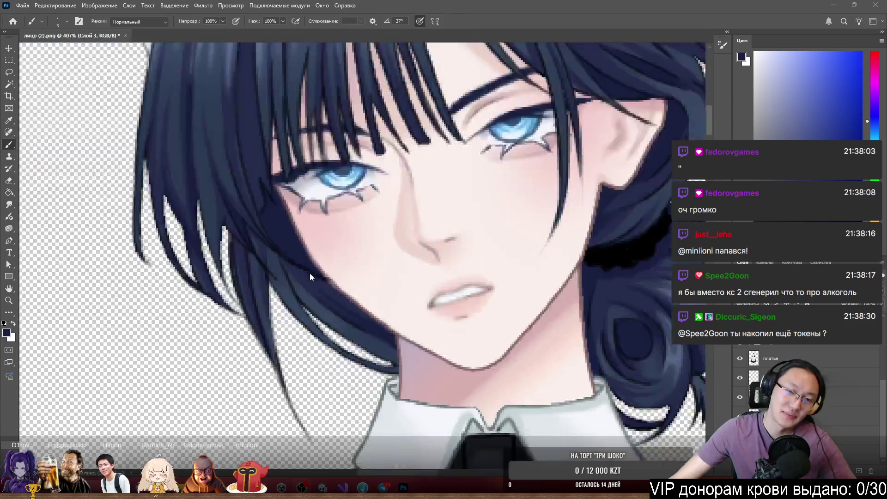
scroll(310, 276, up, 2)
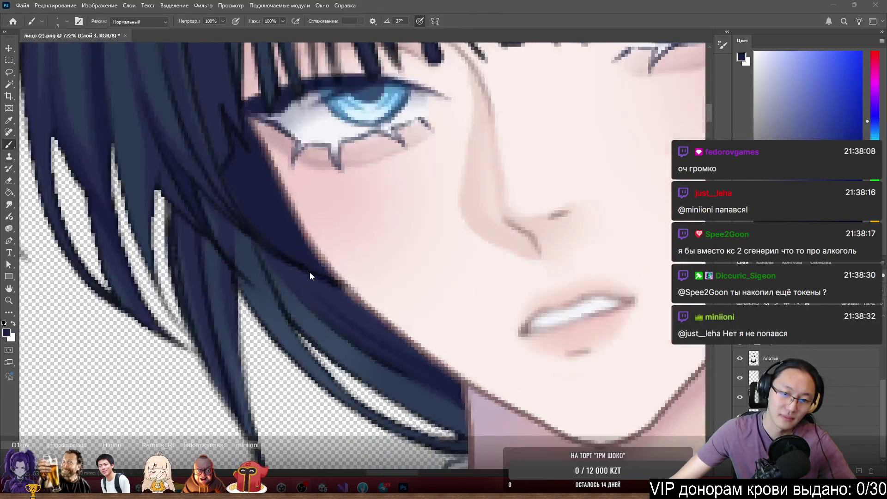
mouse_move(461, 271)
mouse_down()
mouse_move(462, 219)
mouse_move(463, 263)
mouse_up()
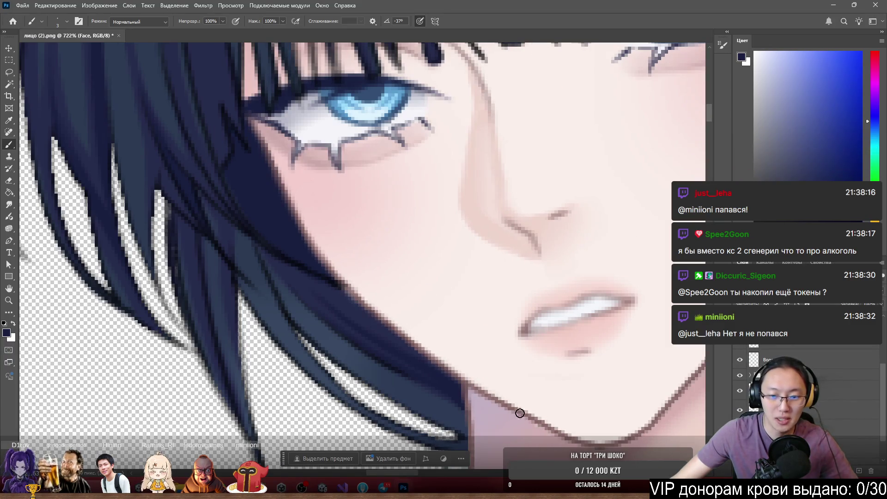
Undo a stray erase on the face, then briefly solo the skin layer and restore all layers
key(e)
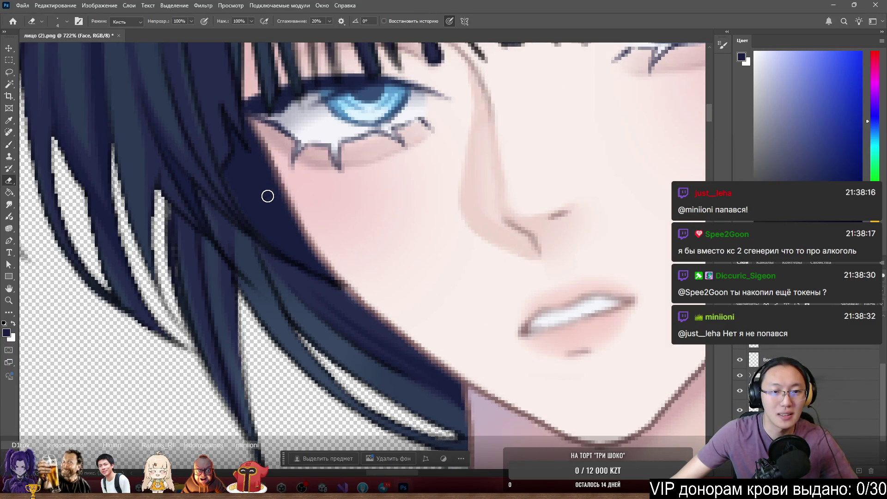
mouse_move(256, 173)
mouse_down()
mouse_move(416, 175)
mouse_move(555, 254)
mouse_up()
key(ctrl+z)
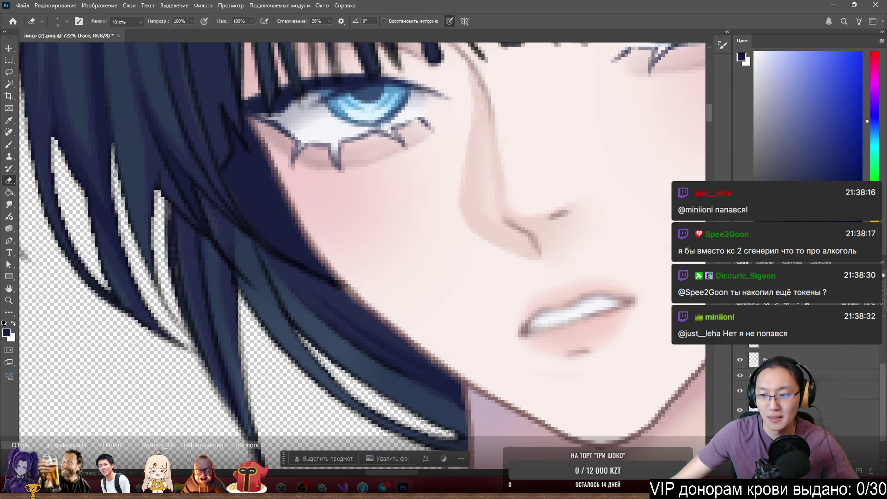
alt+click(740, 340)
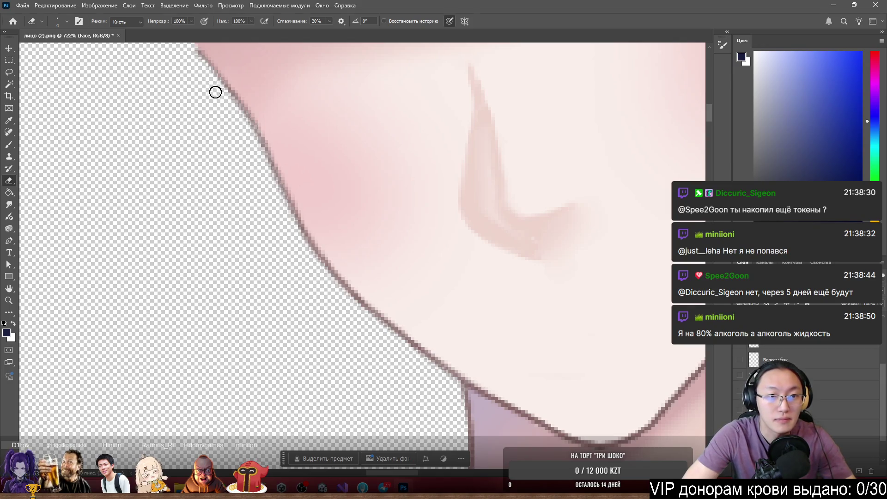
key(ctrl+z)
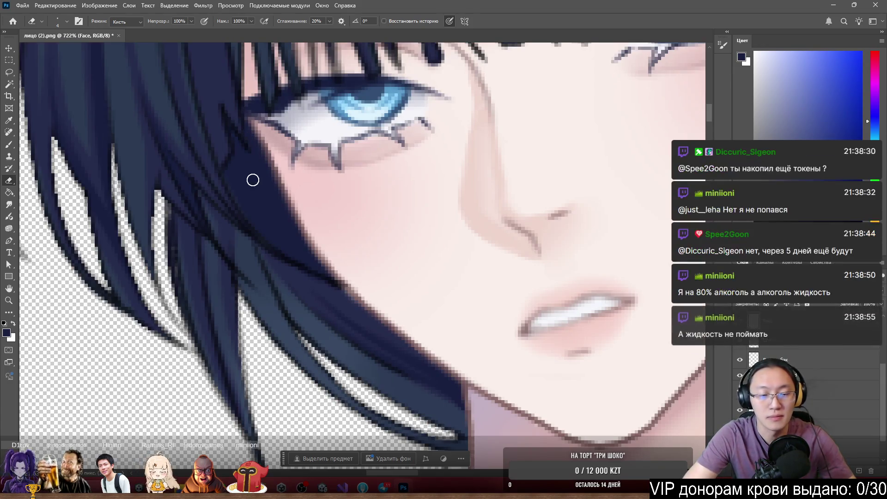
Erase hair strands above-left of the eye on волосы.основа, delete the бока side hair, and return to Face
ctrl+click(227, 108)
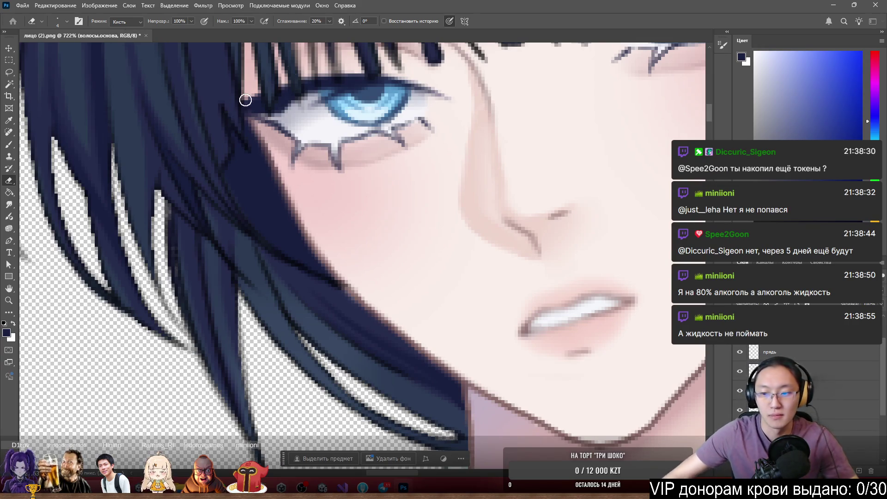
drag(203, 44, 245, 100)
ctrl+click(222, 122)
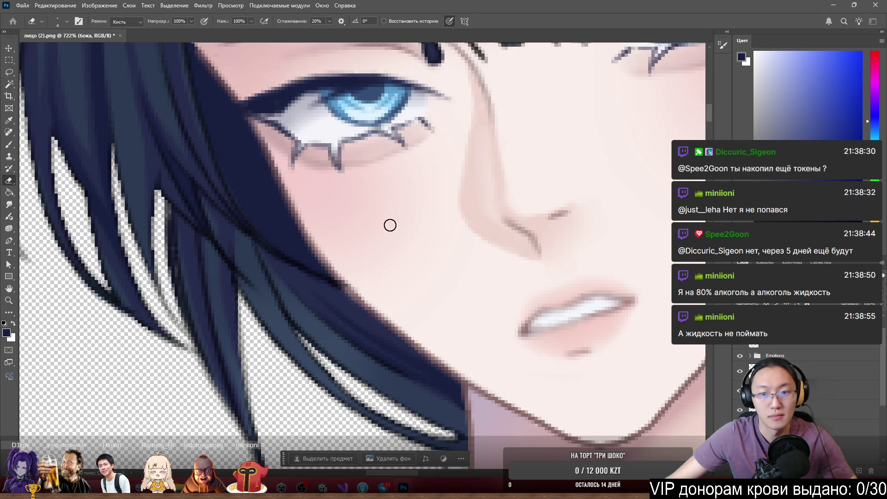
key(Delete)
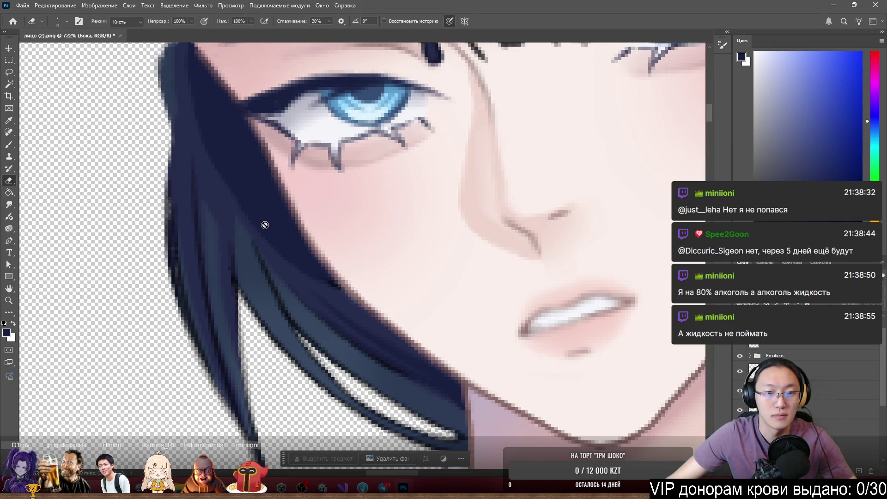
ctrl+click(336, 178)
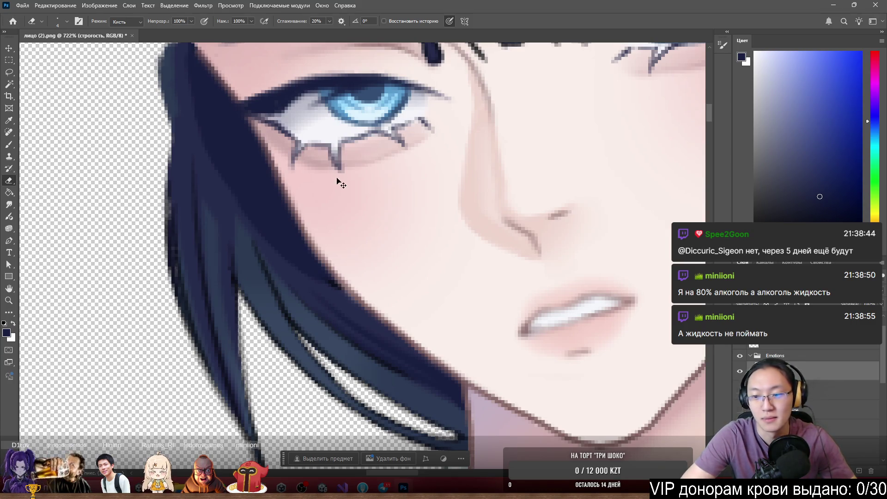
ctrl+click(333, 210)
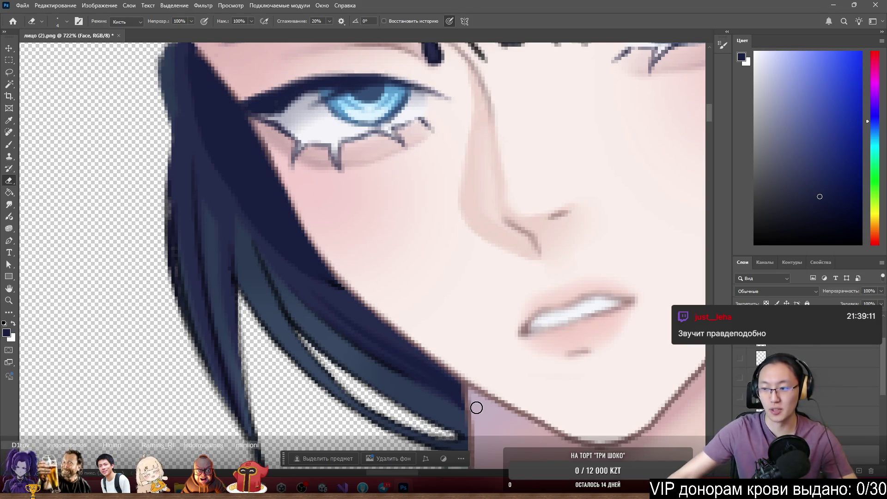
Erase stray Face-layer pixels along the chin edge, undoing an accidental layer shift
scroll(443, 212, down, 4)
scroll(488, 190, right, 5)
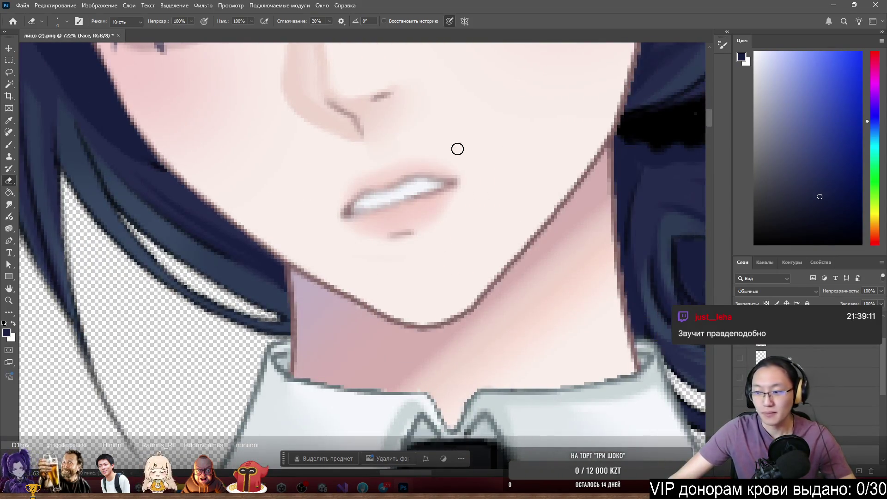
scroll(442, 146, up, 1)
mouse_move(239, 342)
mouse_down()
mouse_move(237, 313)
mouse_move(277, 342)
mouse_up()
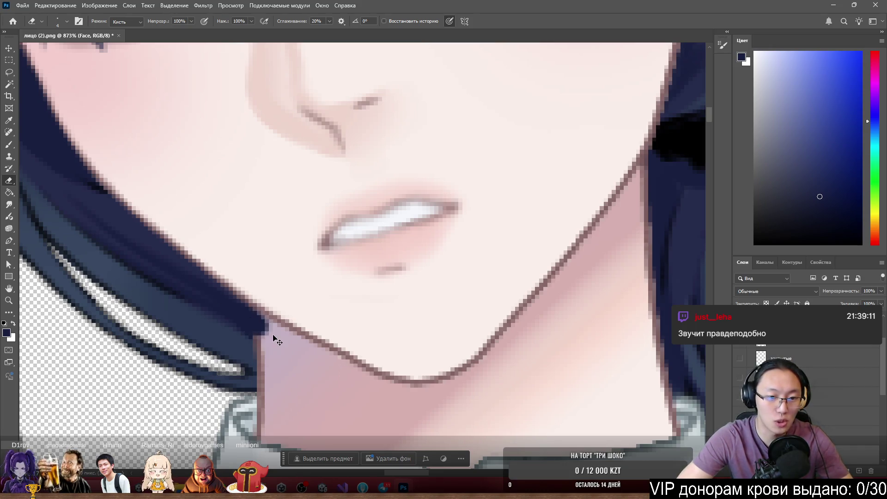
mouse_move(330, 306)
mouse_down()
mouse_move(369, 231)
mouse_move(323, 251)
mouse_up()
key(ctrl+z)
scroll(232, 302, down, 6)
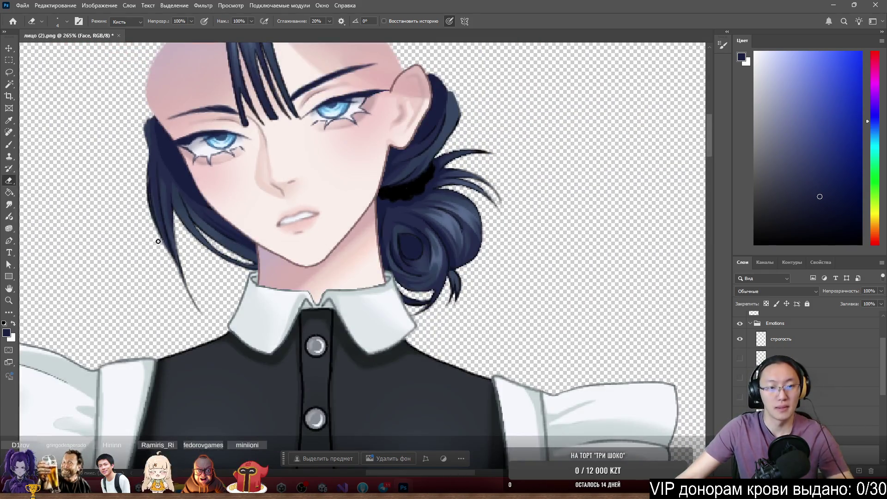
scroll(172, 232, up, 1)
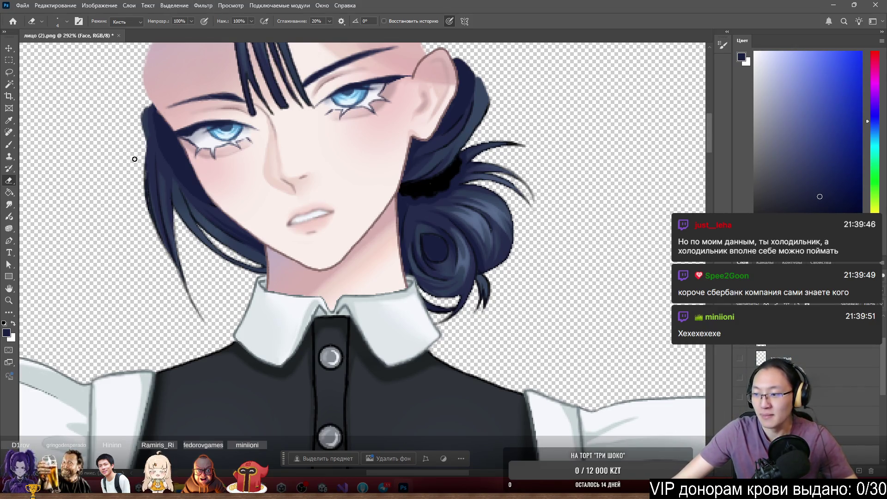
scroll(259, 184, down, 2)
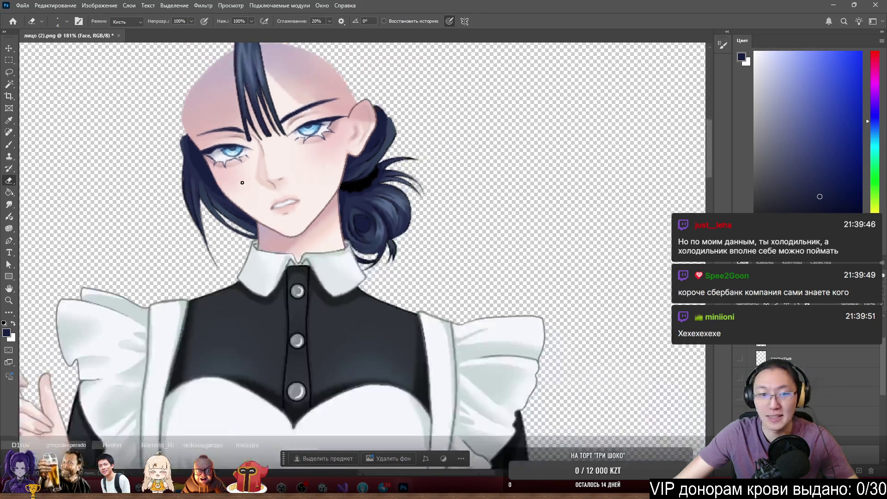
scroll(187, 178, up, 5)
scroll(332, 317, down, 2)
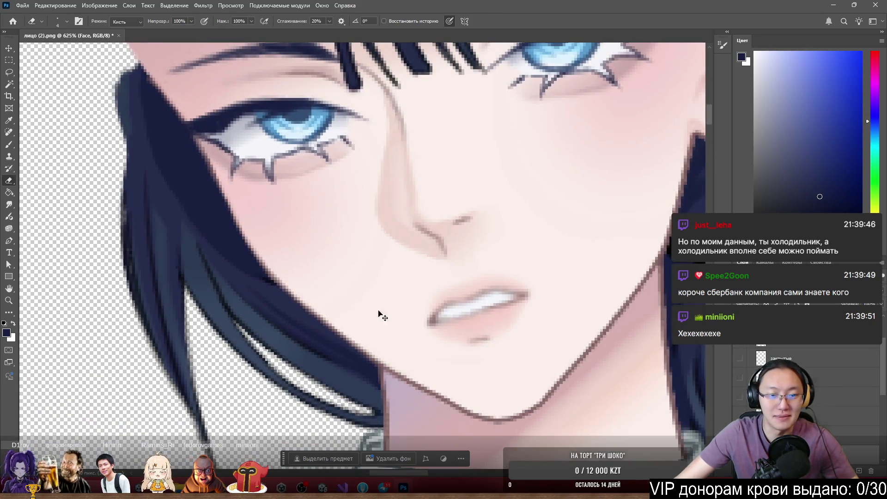
scroll(406, 301, up, 2)
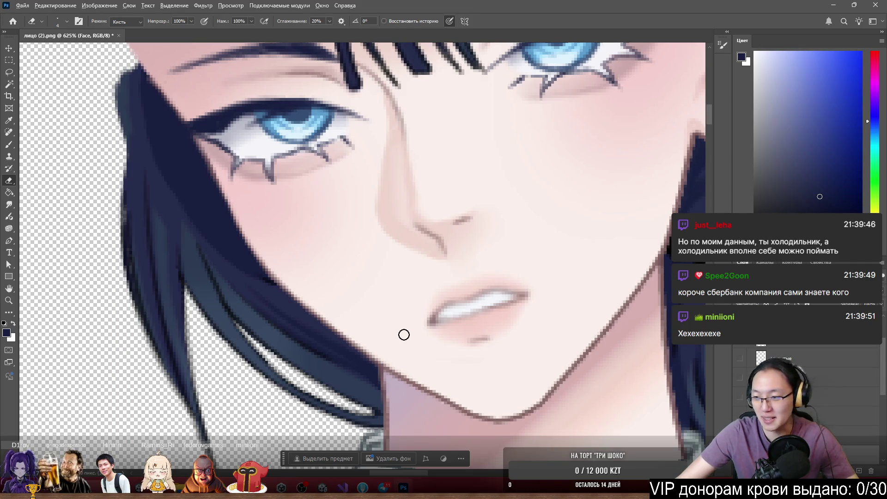
scroll(403, 338, down, 3)
scroll(409, 319, up, 2)
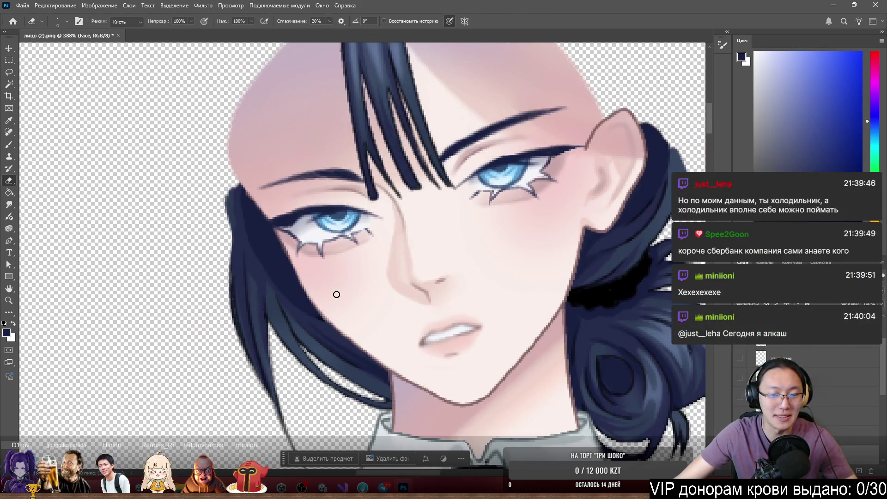
scroll(216, 300, up, 3)
Select the прядь strand layer and make the hidden hair and headband layers visible again
ctrl+click(250, 314)
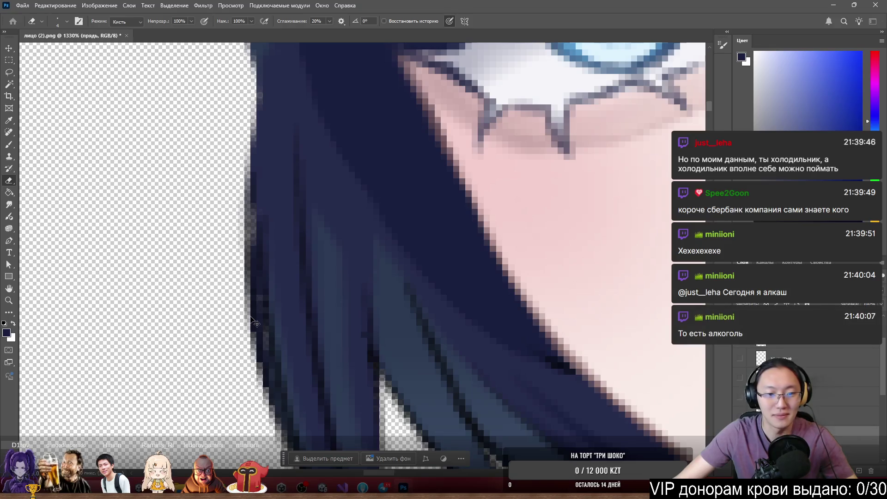
scroll(252, 317, down, 1)
scroll(252, 317, down, 2)
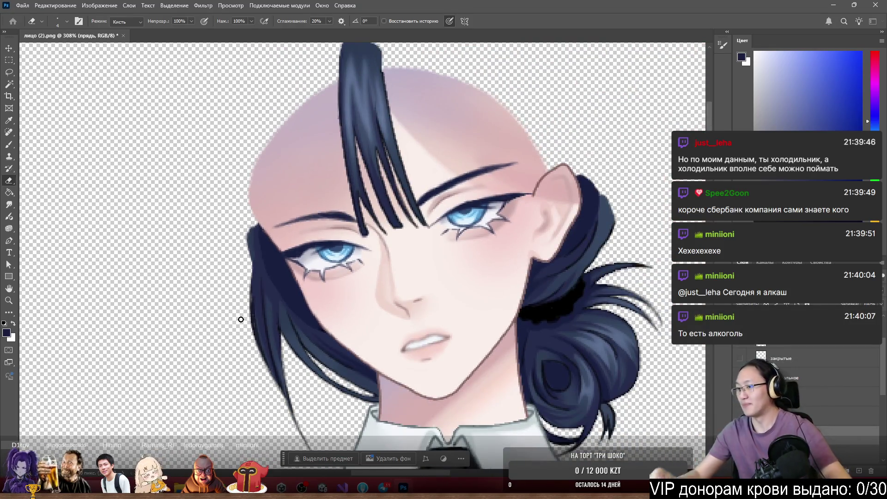
scroll(394, 135, up, 4)
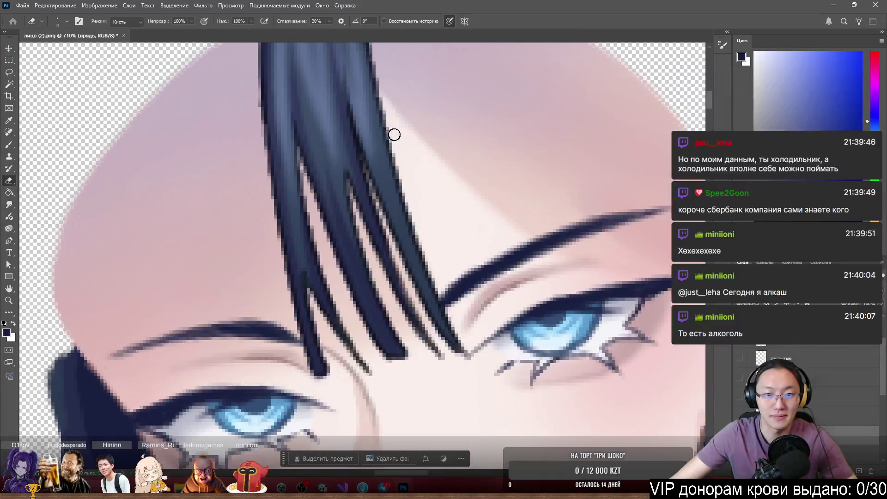
scroll(392, 139, down, 4)
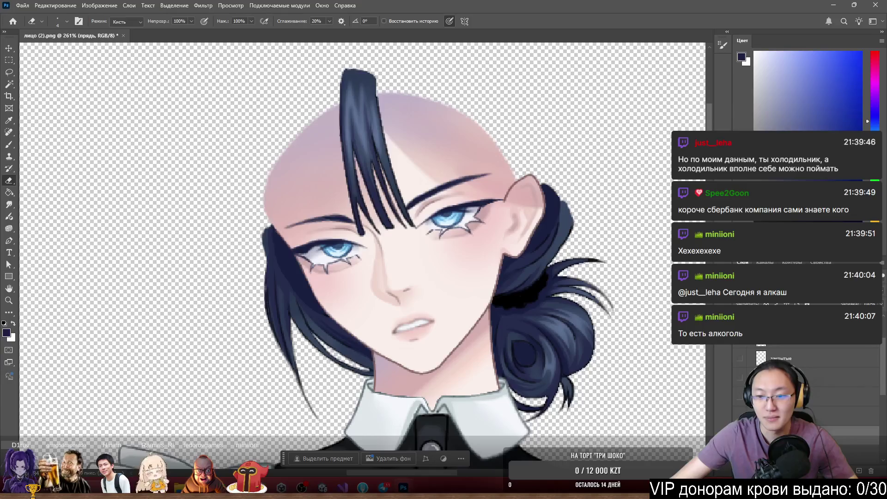
scroll(760, 354, down, 3)
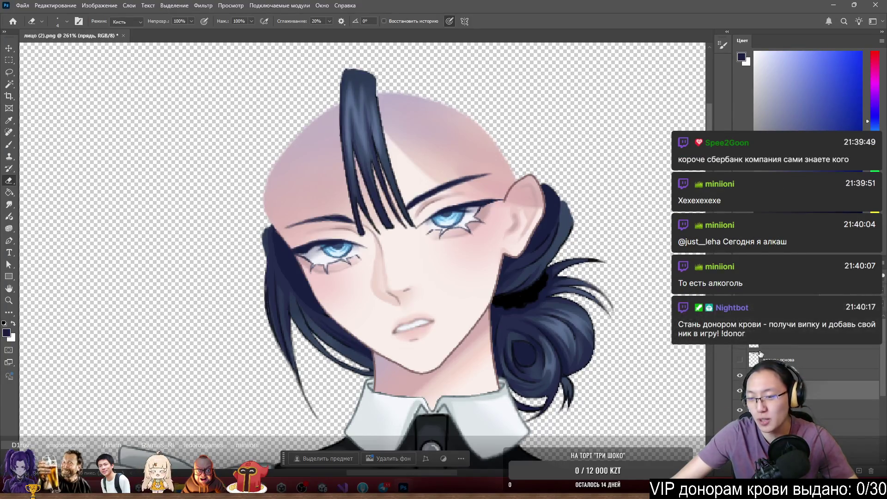
click(741, 360)
click(743, 344)
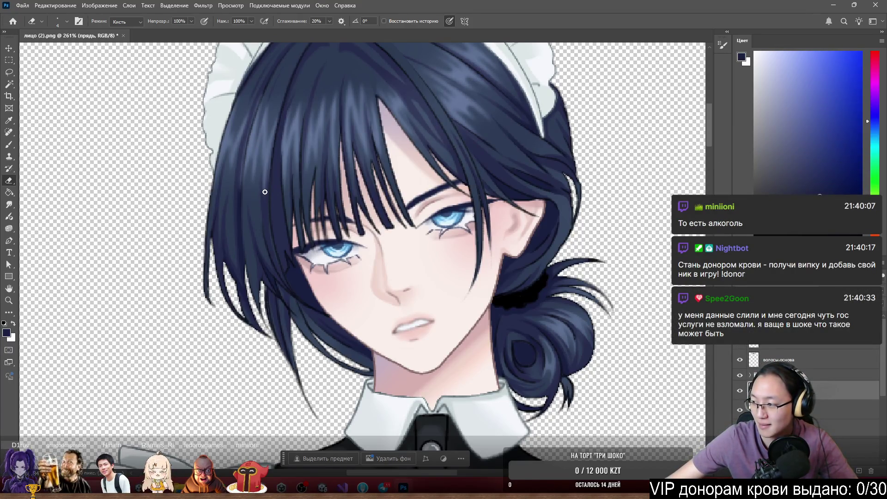
Undo an accidental hair strand move and select the волосы.основа base hair layer
scroll(264, 192, down, 2)
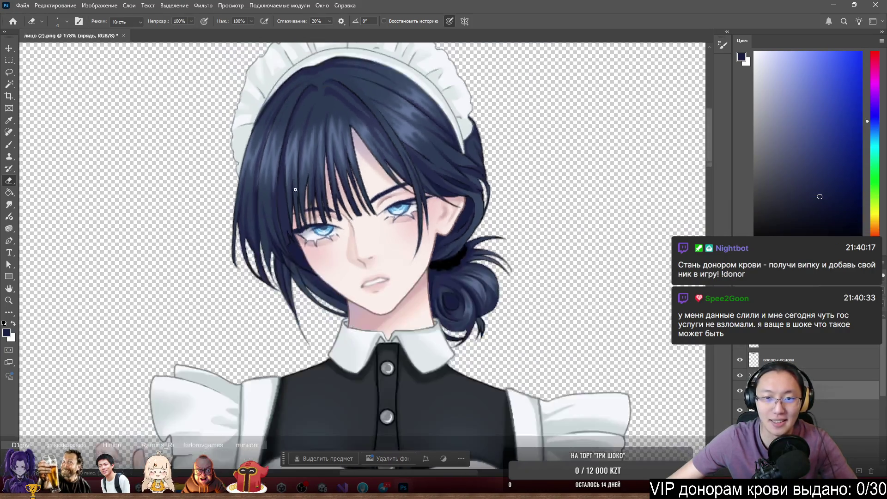
scroll(301, 189, up, 3)
drag(343, 190, 360, 208)
key(ctrl+z)
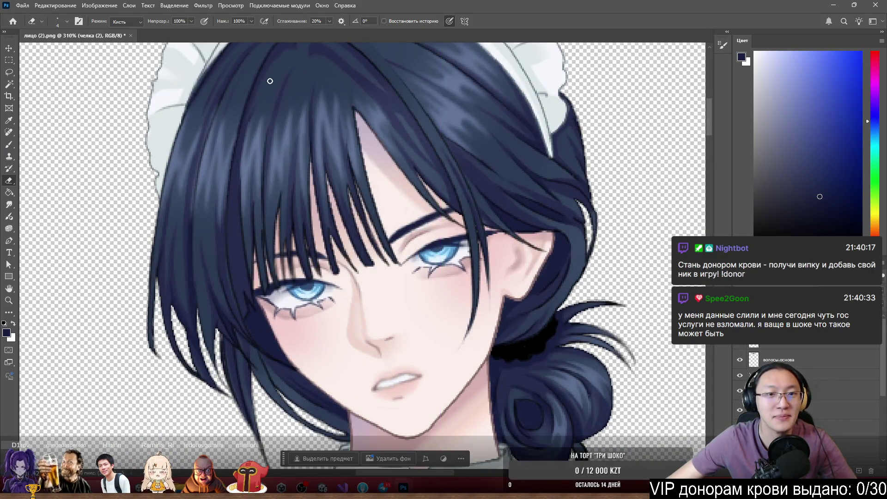
ctrl+click(286, 131)
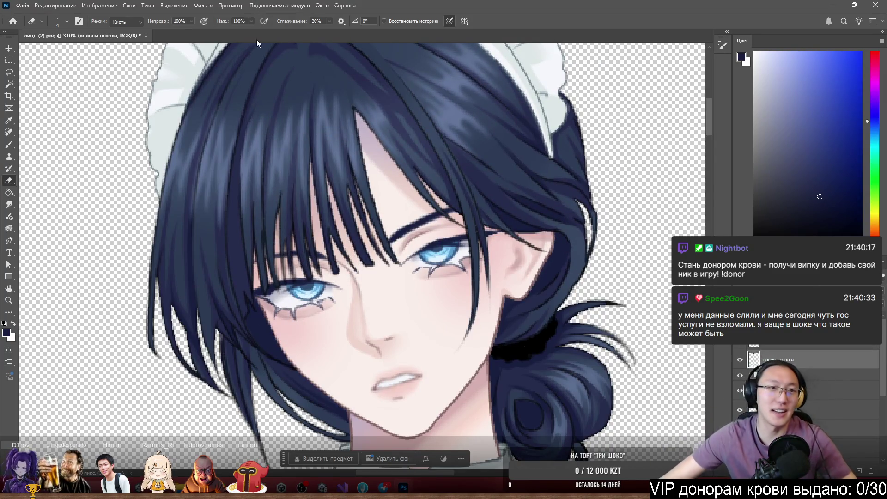
scroll(202, 280, down, 2)
scroll(202, 280, up, 1)
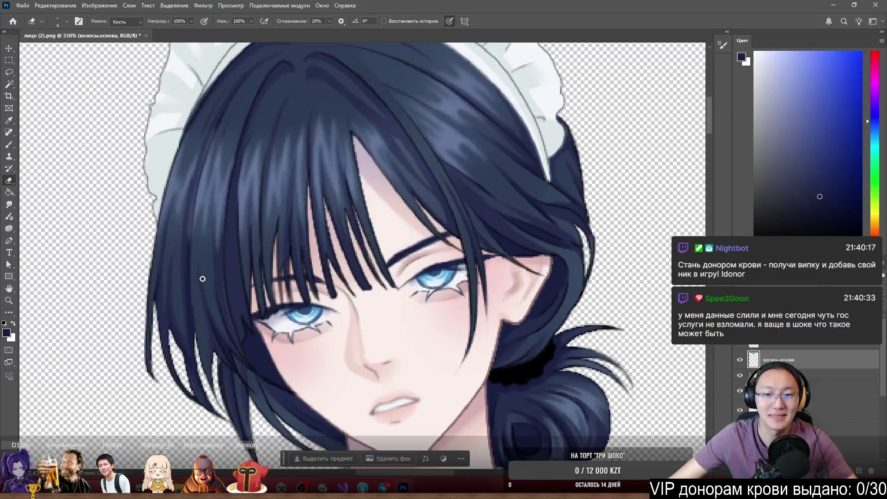
scroll(203, 278, down, 2)
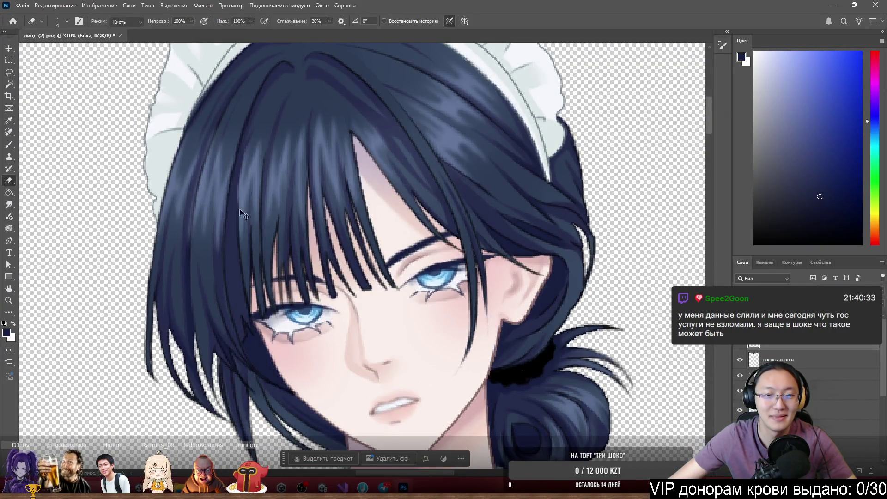
scroll(271, 157, up, 1)
scroll(271, 157, down, 2)
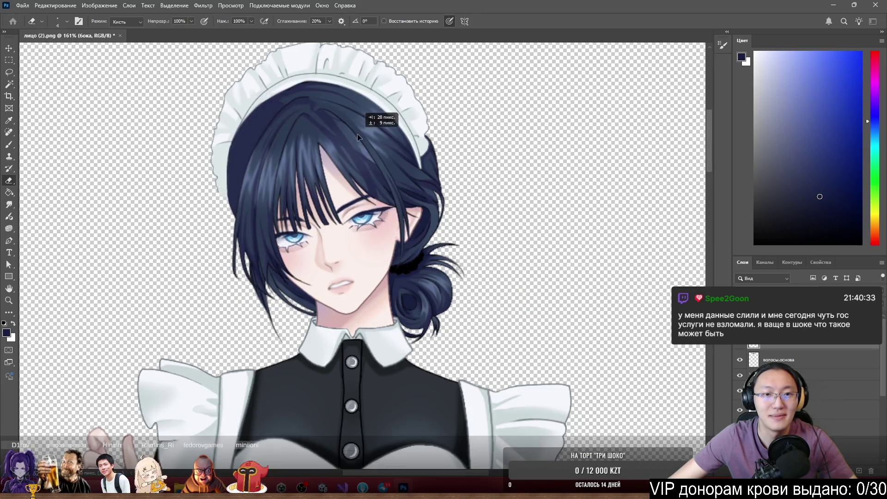
scroll(305, 99, up, 1)
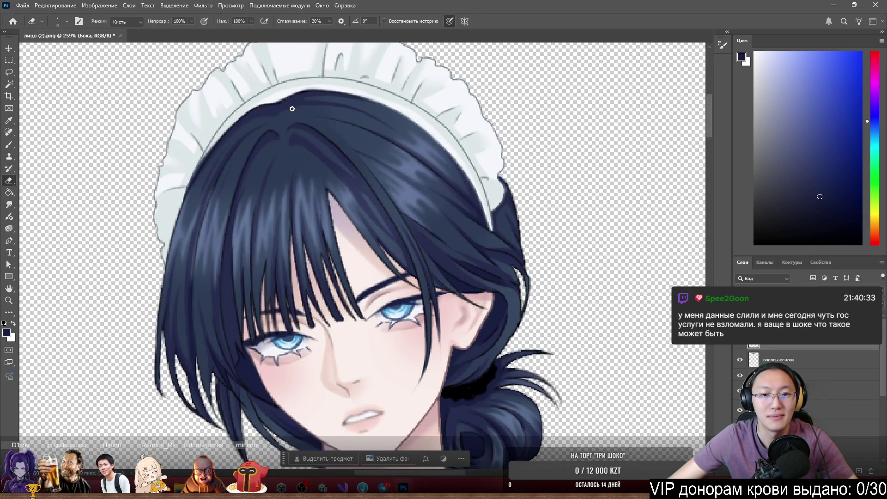
scroll(277, 148, down, 3)
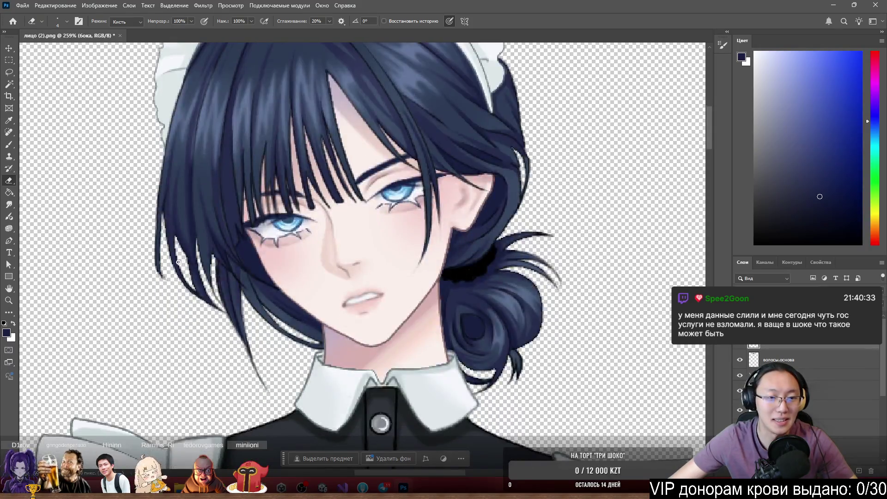
scroll(175, 270, up, 4)
scroll(143, 234, up, 2)
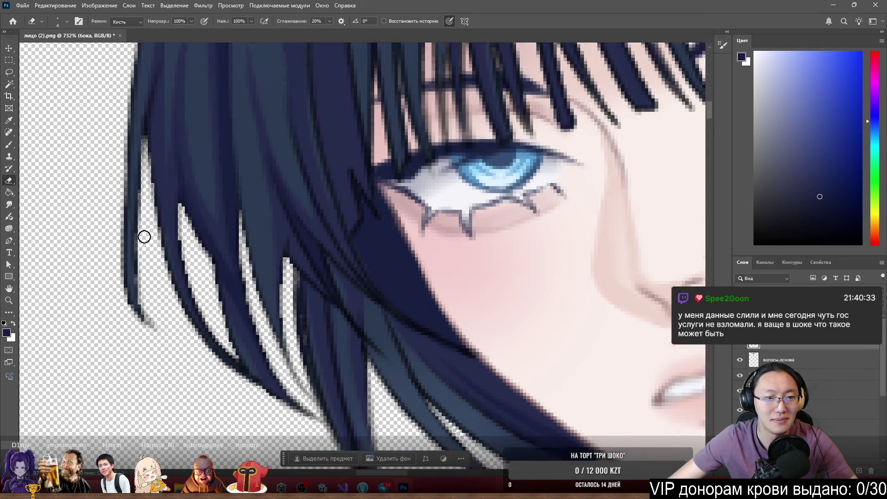
scroll(151, 237, left, 4)
scroll(202, 233, down, 3)
scroll(281, 209, up, 3)
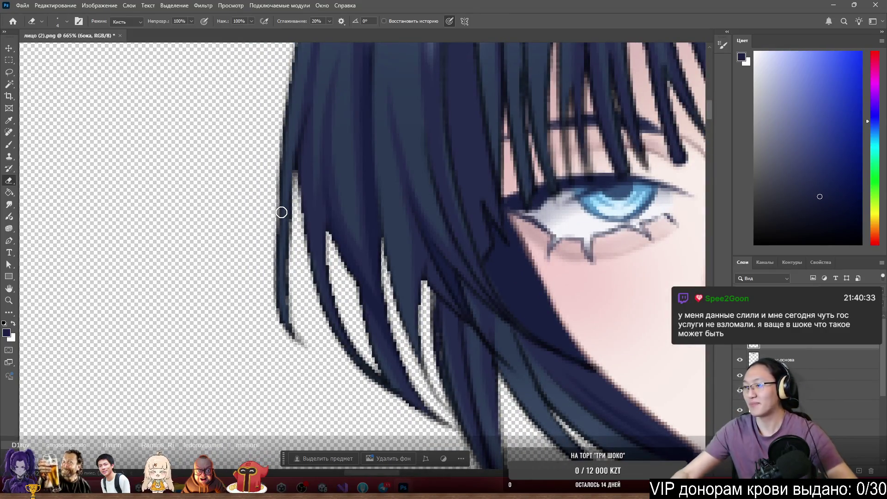
scroll(390, 95, down, 3)
scroll(319, 171, up, 4)
scroll(320, 171, down, 1)
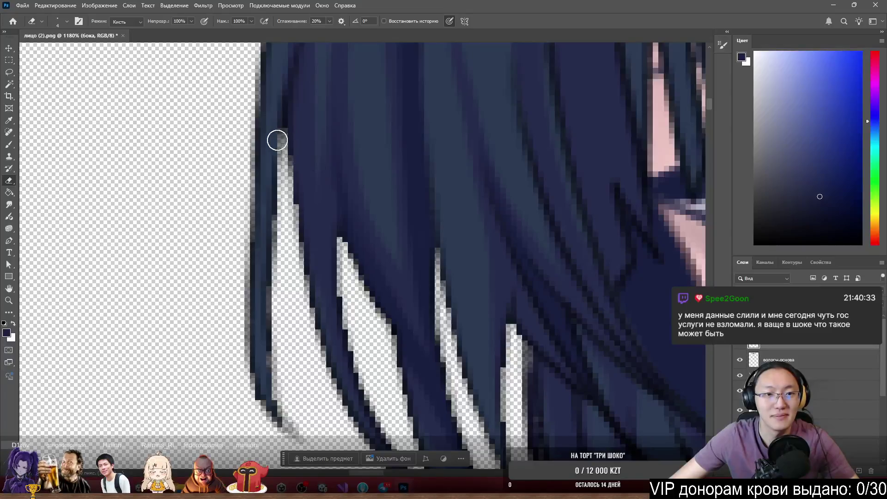
scroll(288, 99, down, 2)
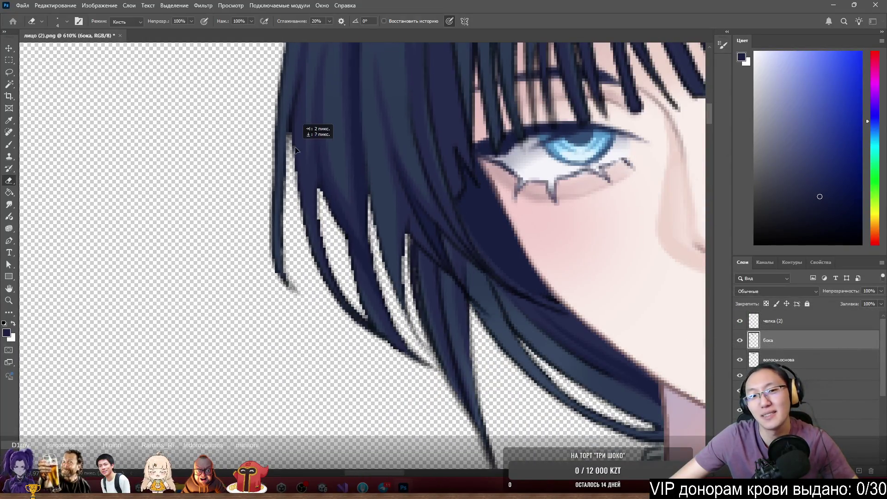
Reset colours to default black, shrink the brush, and add a visible new layer Слой 4 below бока
key(d)
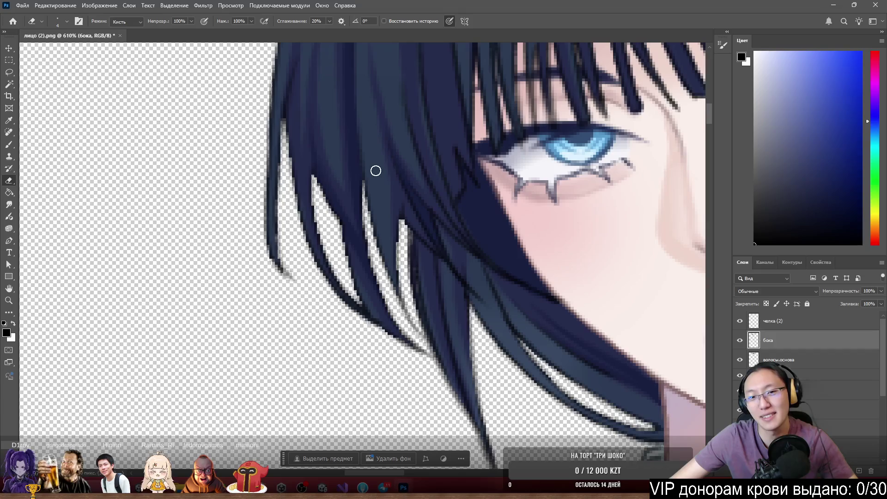
scroll(296, 148, up, 1)
scroll(296, 151, up, 6)
key(bracketleft)
key(bracketleft)
key(bracketleft)
ctrl+click(860, 472)
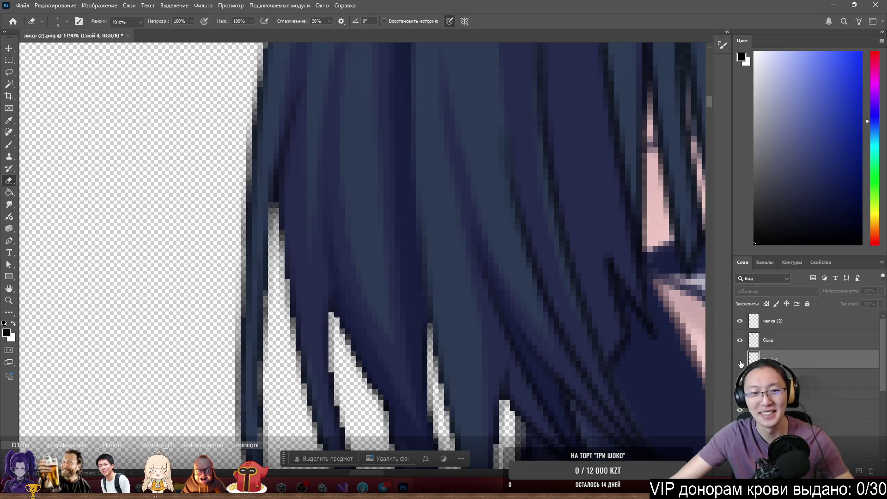
click(740, 360)
Check beneath the бока layer, then brush-darken the strip along the hair's left outer edge
click(740, 342)
click(740, 342)
key(b)
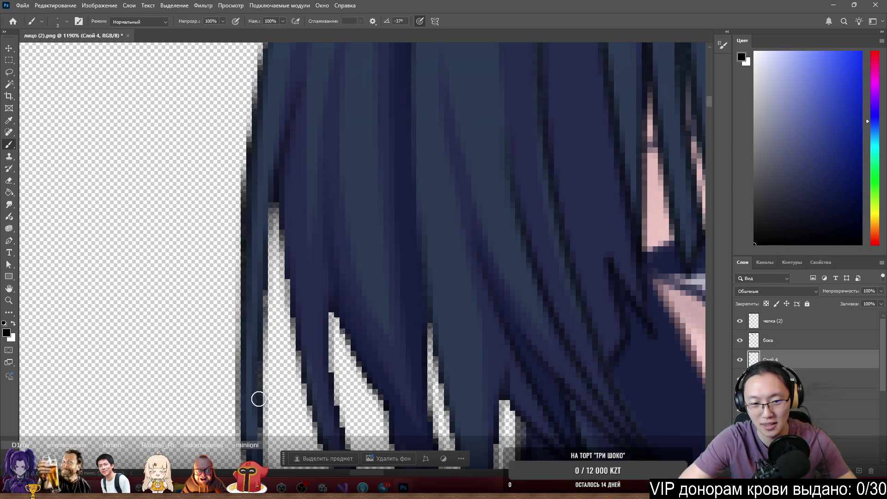
drag(247, 352, 247, 304)
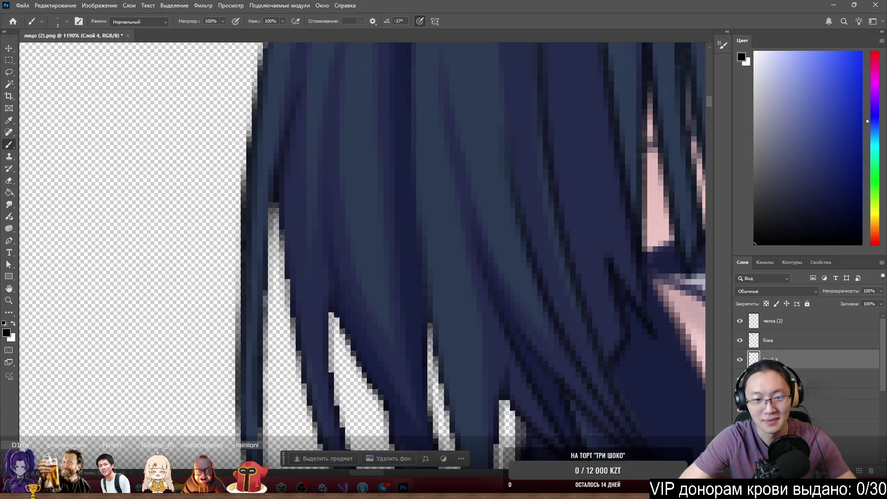
scroll(337, 79, down, 5)
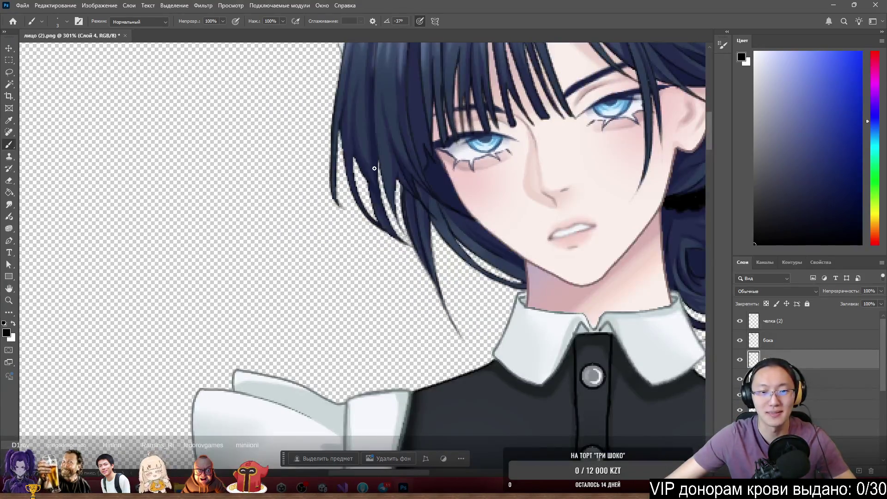
scroll(374, 168, up, 5)
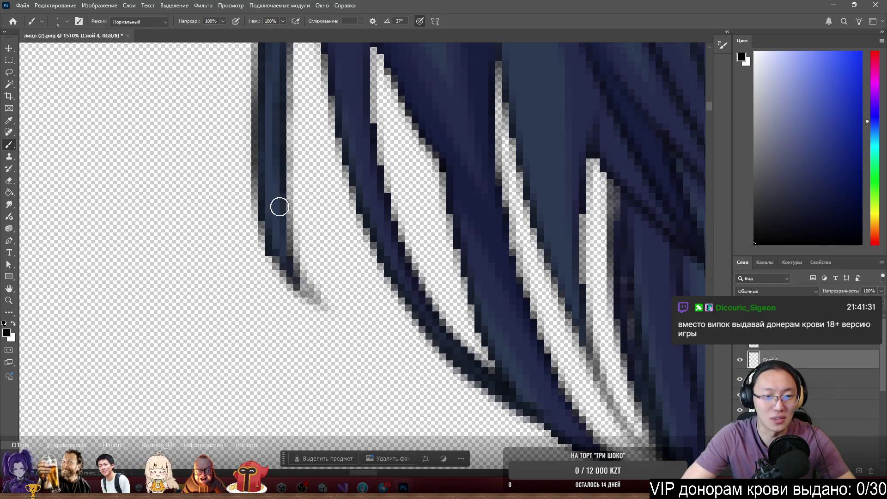
Paint the leftmost hair strand's tip longer, extending it downward
drag(279, 174, 307, 297)
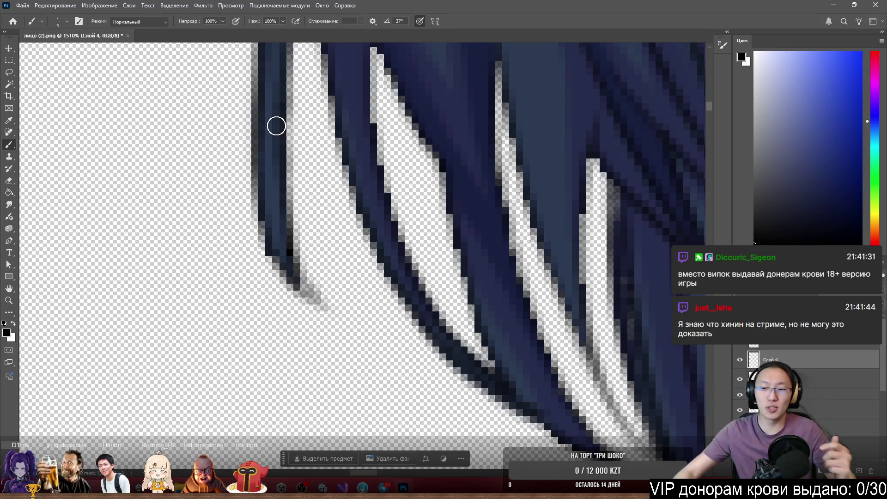
scroll(277, 126, down, 10)
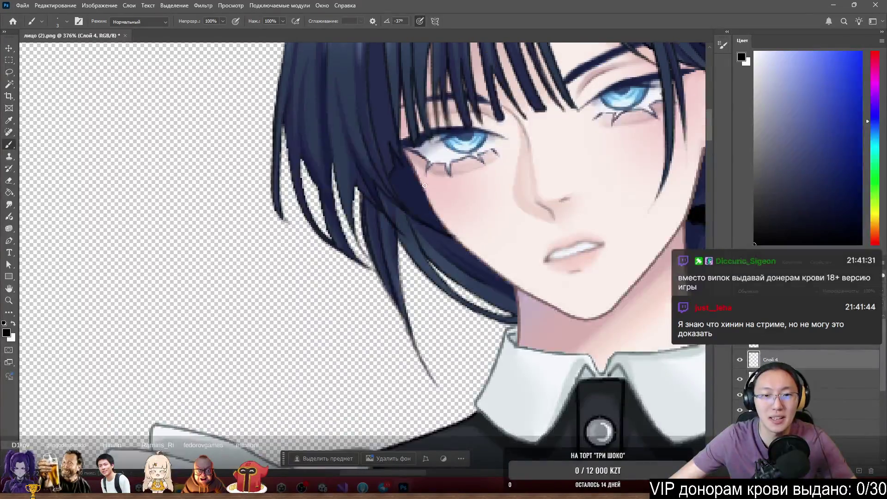
scroll(394, 181, down, 2)
scroll(376, 167, up, 6)
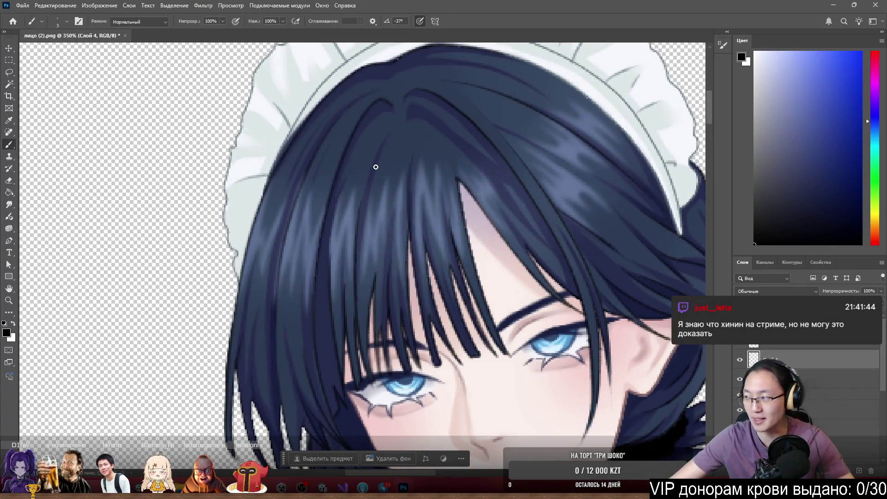
scroll(373, 168, down, 4)
scroll(430, 181, up, 3)
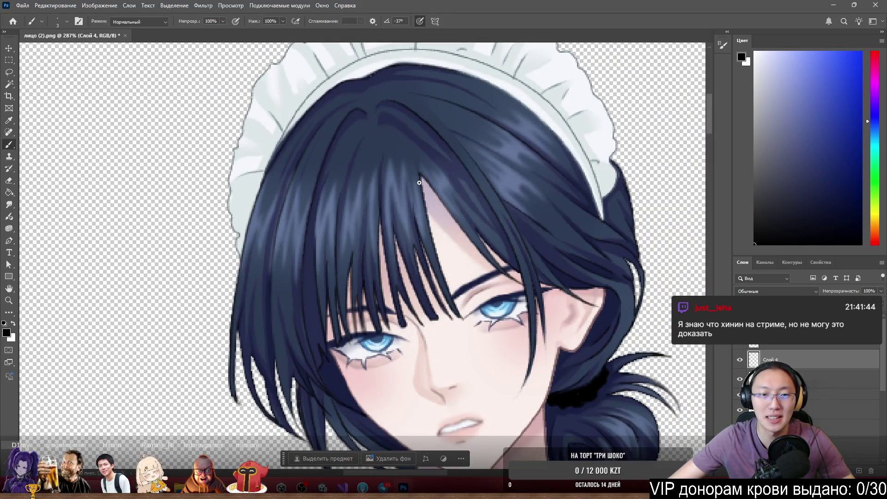
scroll(264, 212, down, 2)
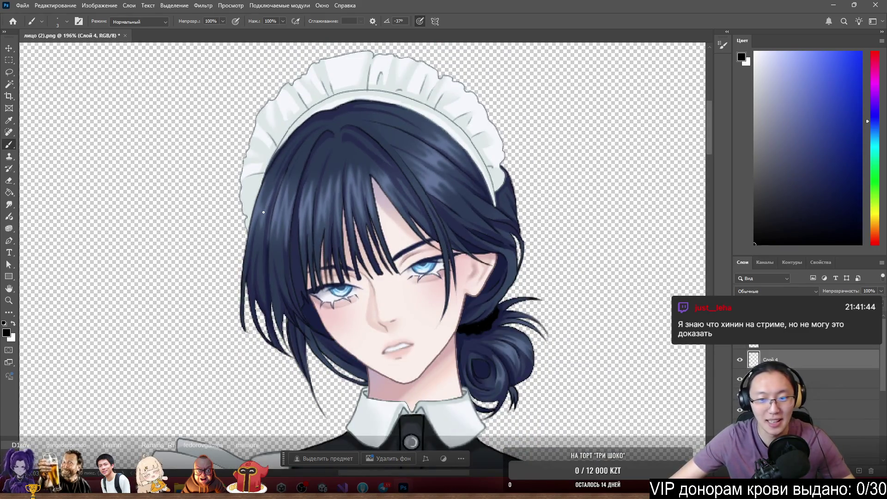
scroll(268, 218, down, 3)
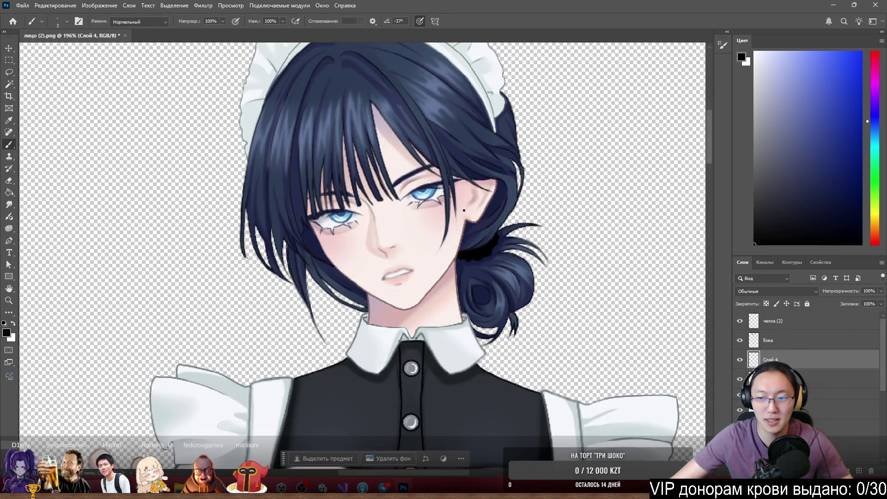
Select бока, compare it by toggling its visibility, and nudge it a few pixels to align with the hair
click(782, 342)
click(740, 341)
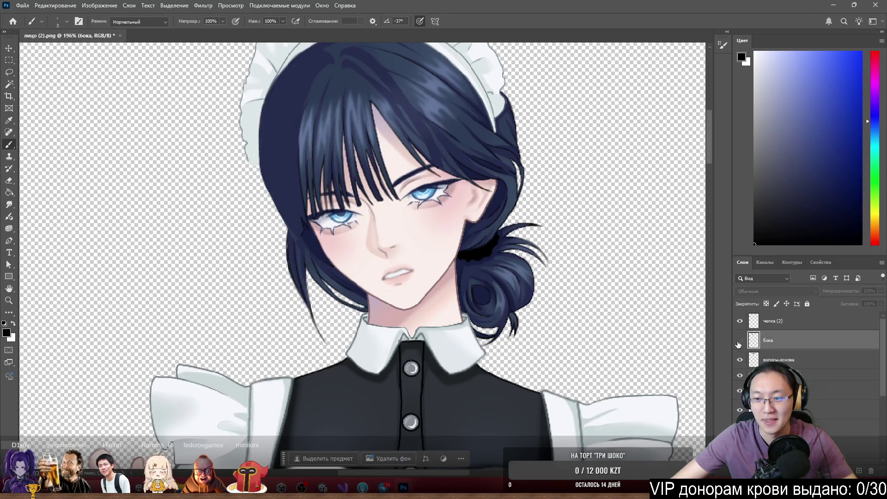
click(740, 341)
click(740, 340)
click(740, 340)
drag(271, 165, 272, 165)
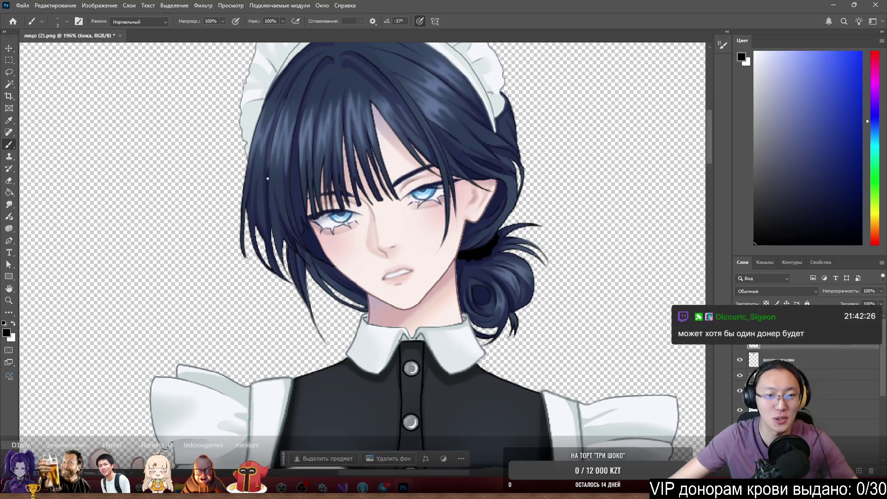
scroll(289, 167, left, 2)
scroll(306, 166, up, 3)
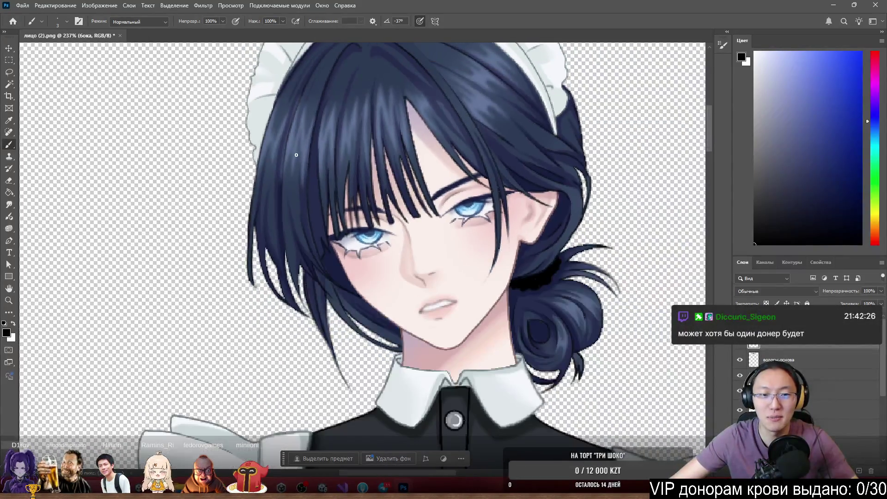
mouse_move(287, 187)
mouse_down()
mouse_move(292, 201)
mouse_move(280, 203)
mouse_move(275, 231)
mouse_up()
key(ctrl+z)
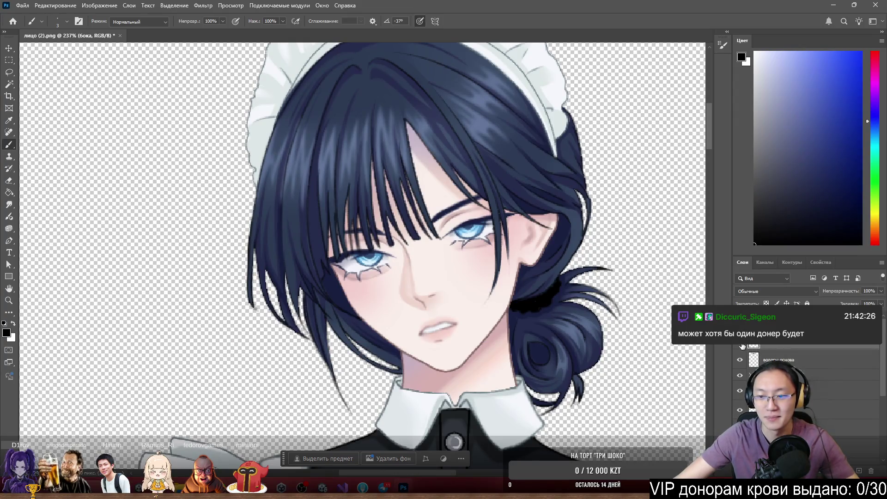
scroll(296, 278, up, 5)
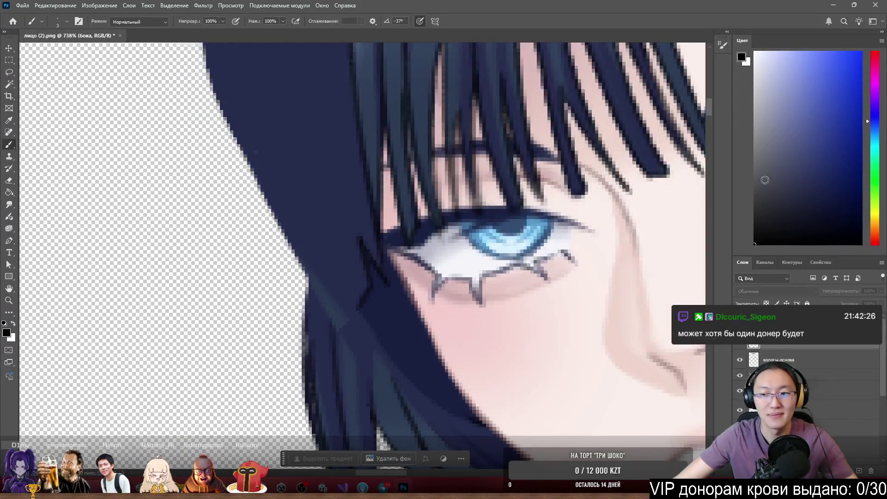
Switch to the волосы.основа layer and draw a straight black line across the hair, redrawing it at a new angle
alt+click(361, 294)
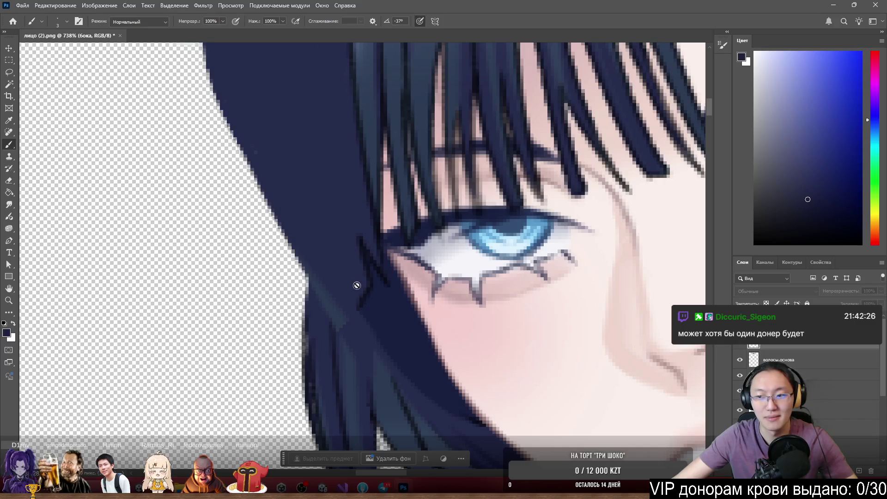
ctrl+right_click(317, 215)
click(331, 224)
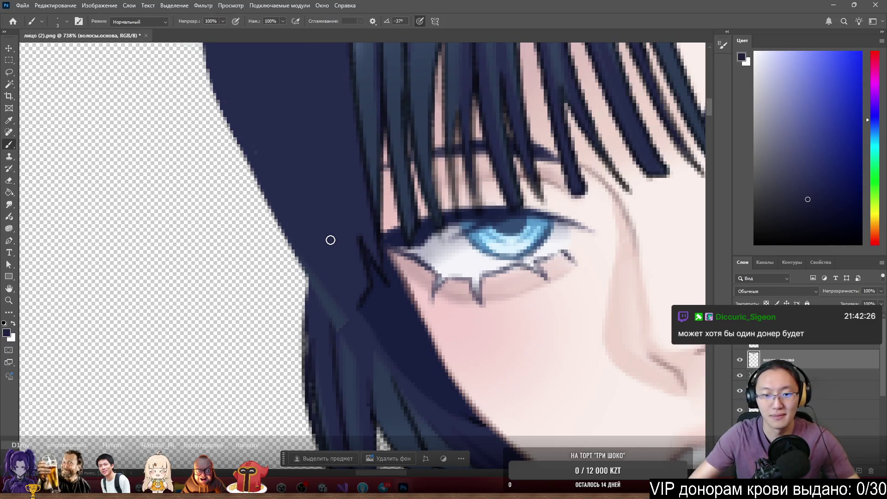
key(d)
drag(364, 301, 318, 343)
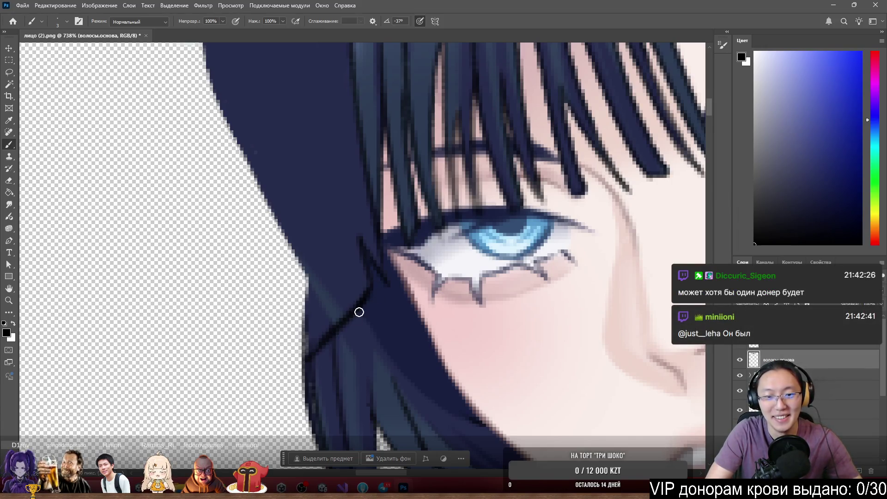
key(ctrl+z)
drag(368, 291, 339, 335)
Draw a straight guide line extending up-left from the stroke's end along the hair
shift+click(237, 194)
key(ctrl+z)
shift+click(230, 180)
shift+click(219, 124)
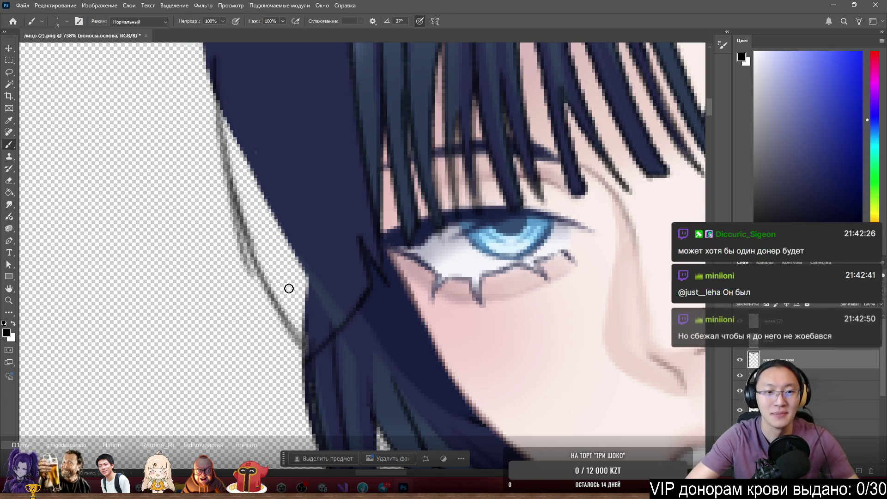
scroll(264, 237, down, 5)
scroll(263, 237, down, 2)
scroll(271, 270, up, 3)
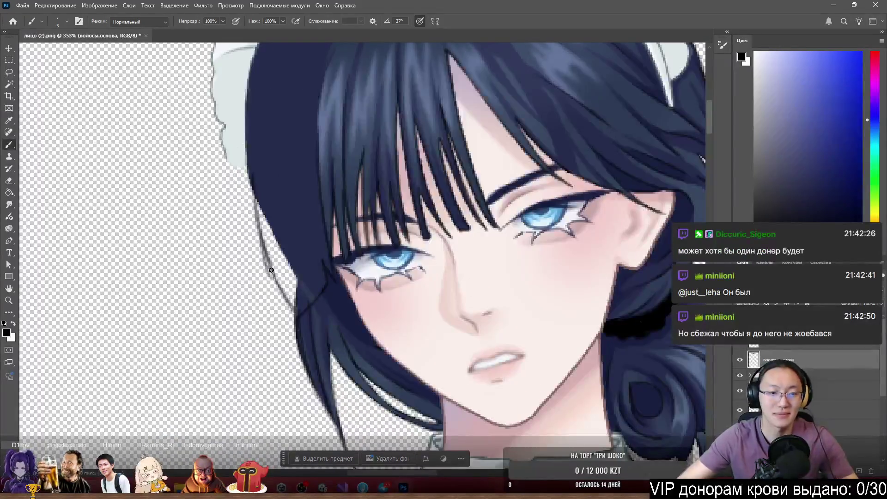
scroll(271, 270, up, 3)
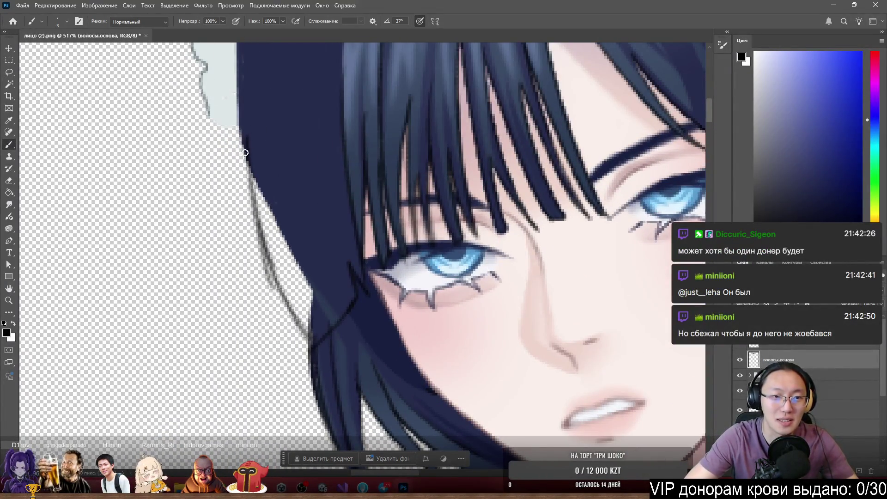
Trace and darken an outline along the left hair edge, then thin it with the eraser
drag(242, 133, 311, 341)
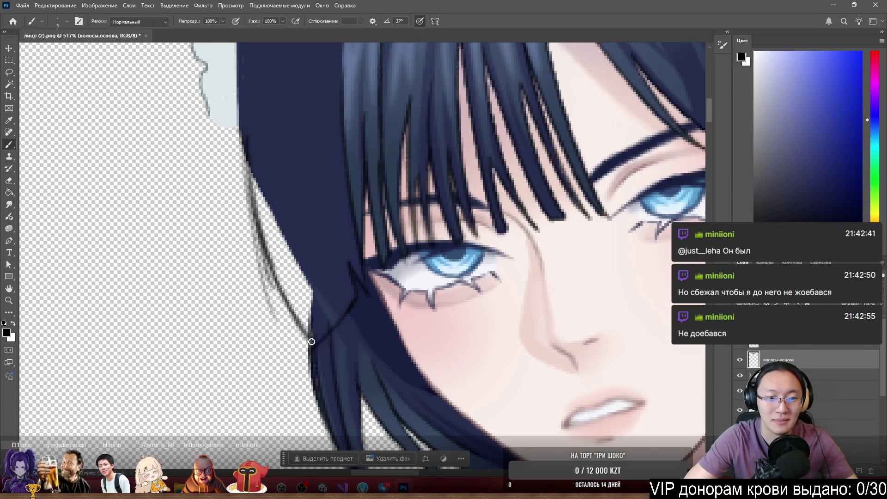
mouse_move(245, 143)
mouse_down()
mouse_move(258, 254)
mouse_move(249, 239)
mouse_up()
drag(247, 179, 270, 310)
key(e)
drag(244, 225, 239, 182)
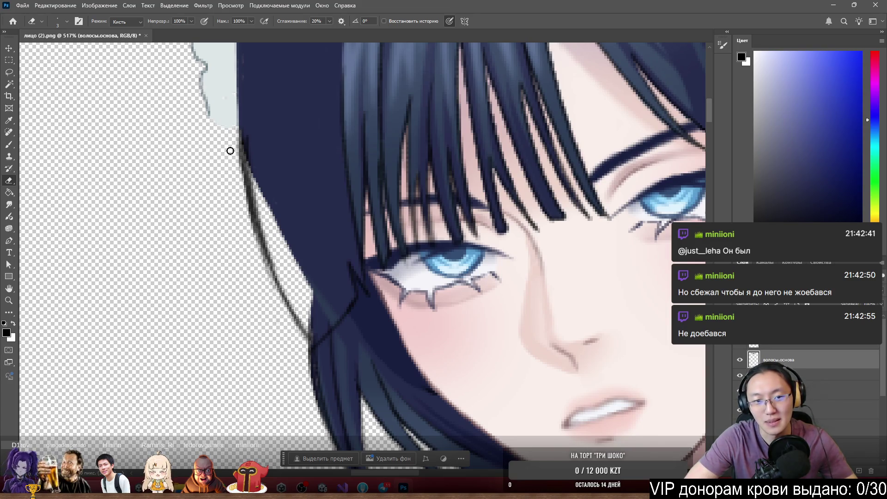
key(b)
Sample the navy hair colour and fill light gaps along the hair edge
alt+click(253, 174)
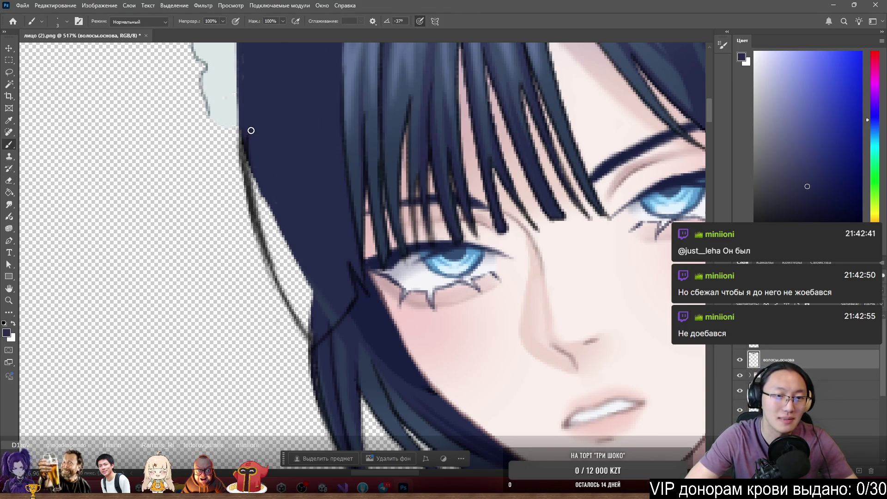
mouse_move(248, 132)
mouse_down()
mouse_move(249, 170)
mouse_move(289, 252)
mouse_up()
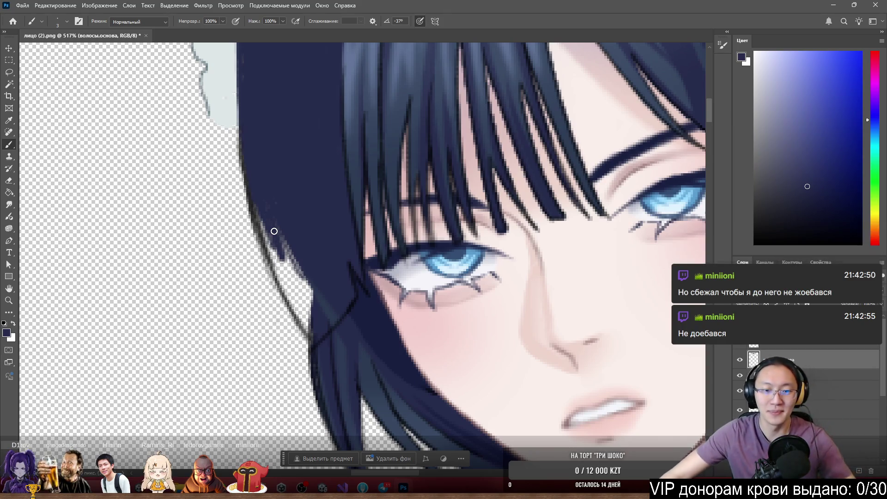
scroll(274, 231, up, 4)
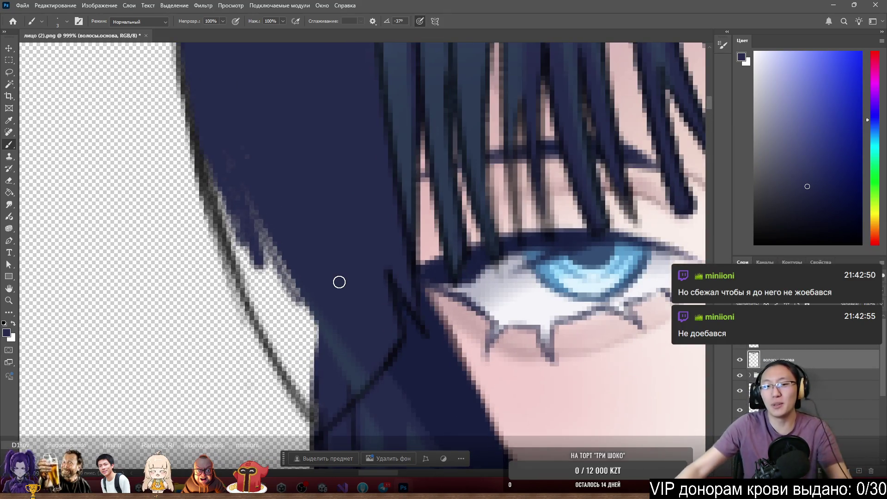
scroll(339, 282, down, 1)
scroll(317, 241, up, 1)
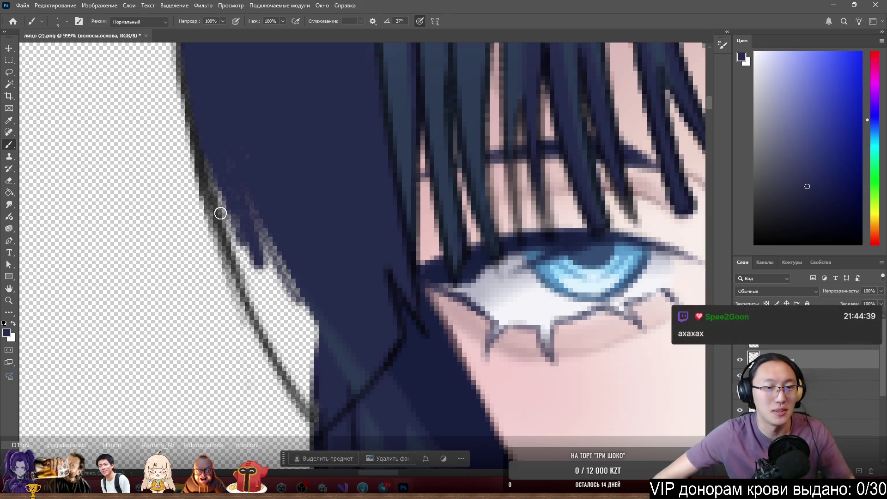
With a larger brush, try painting over the white gap along the hair edge, then undo that stroke
key(bracketright)
key(bracketright)
key(bracketright)
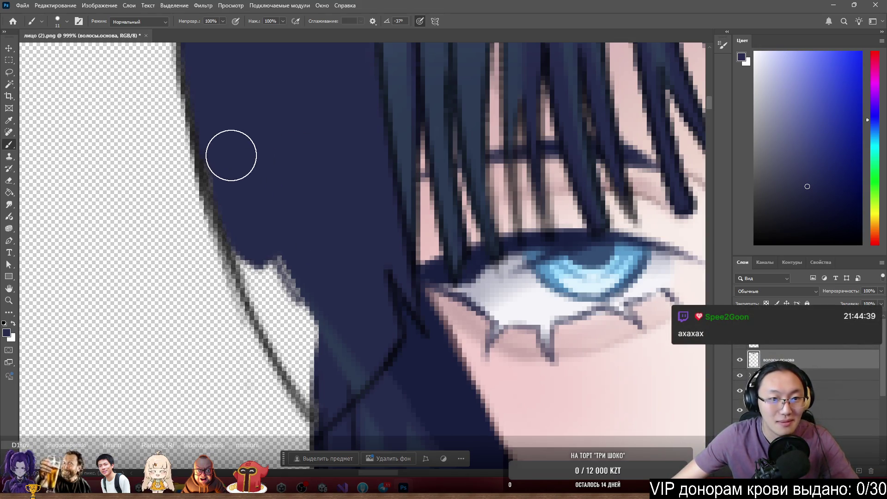
mouse_move(237, 204)
mouse_down()
mouse_move(305, 334)
mouse_move(345, 362)
mouse_up()
scroll(317, 341, up, 5)
drag(313, 291, 300, 291)
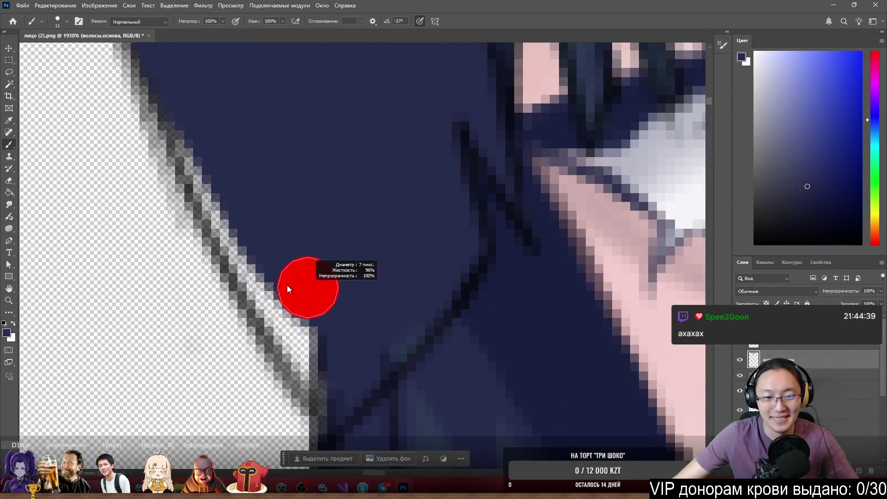
scroll(271, 283, down, 3)
key(ctrl+z)
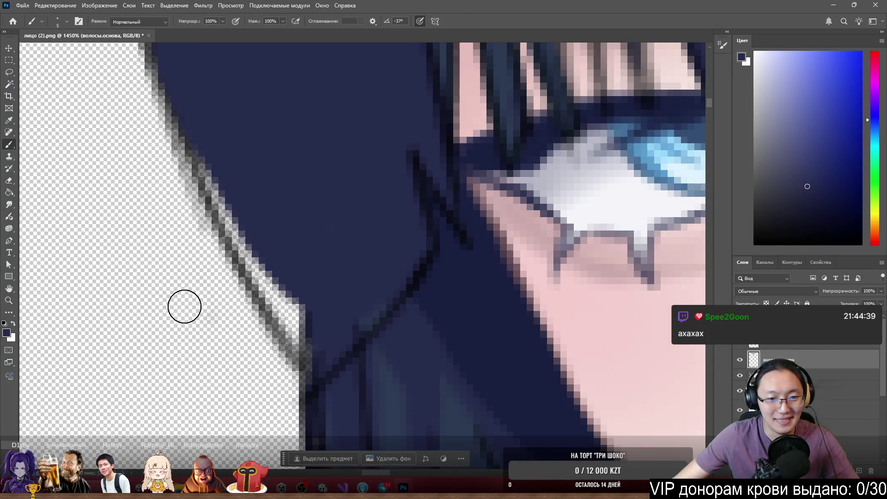
key(e)
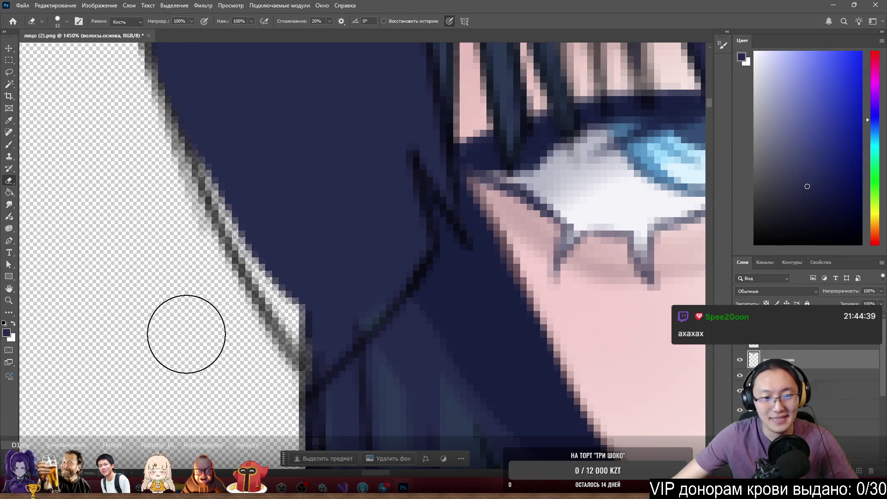
key(b)
scroll(826, 386, up, 2)
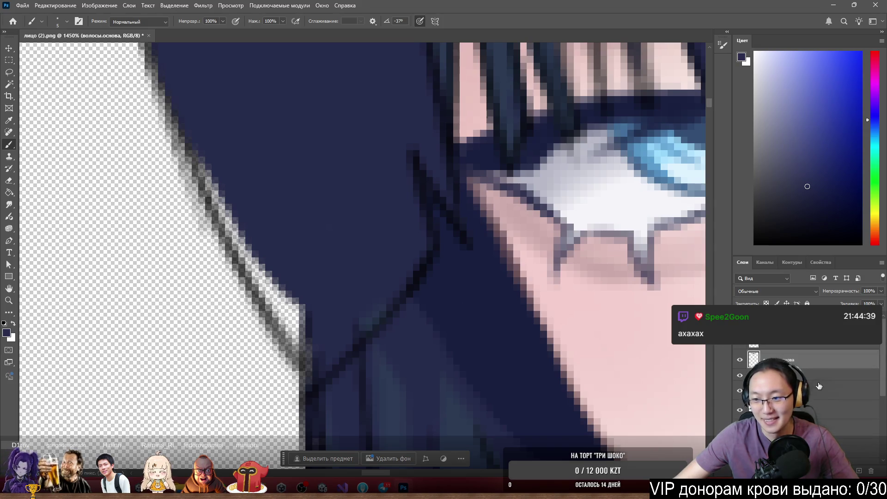
Add a red Stroke layer style to the волосы.основа hair layer
double_click(802, 360)
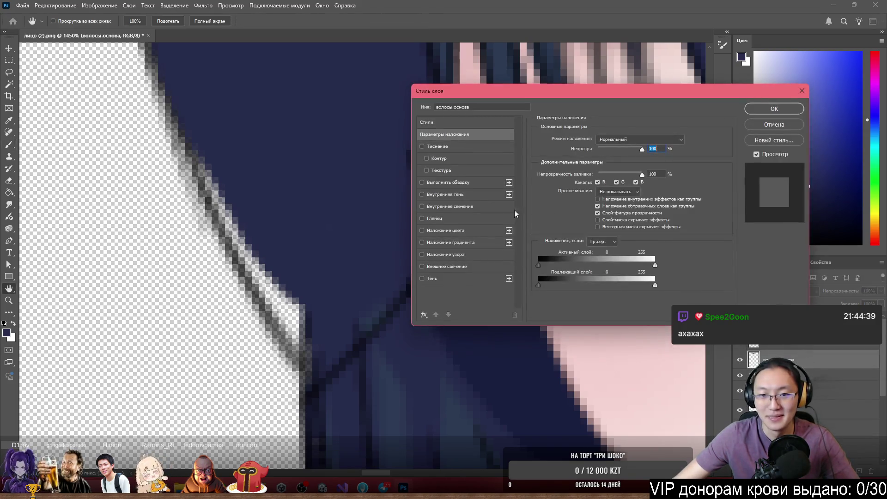
click(421, 183)
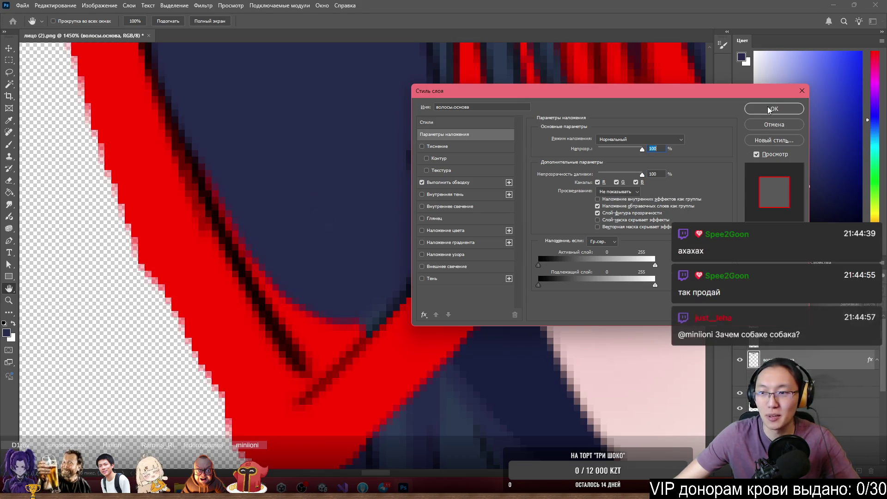
click(770, 110)
Paint navy over the stray red pixels on the hair tip
scroll(269, 219, down, 2)
key(b)
scroll(269, 219, down, 3)
scroll(322, 263, up, 5)
scroll(331, 252, up, 2)
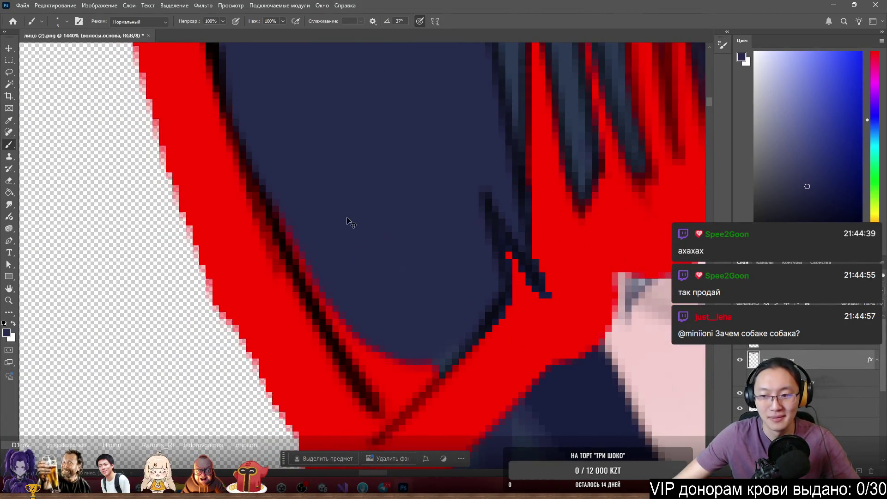
scroll(351, 220, up, 2)
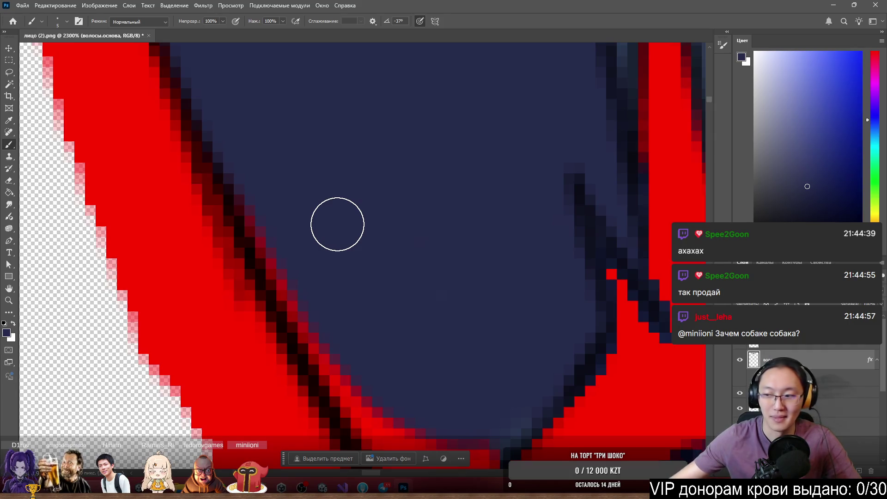
scroll(344, 221, down, 3)
scroll(379, 217, up, 1)
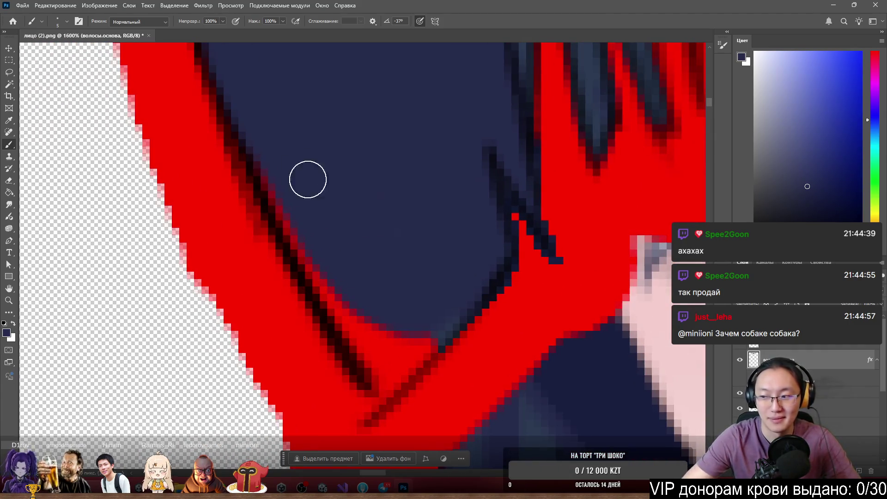
mouse_move(323, 285)
mouse_down()
mouse_move(310, 234)
mouse_move(369, 329)
mouse_move(396, 346)
mouse_move(418, 331)
mouse_move(390, 359)
mouse_move(428, 331)
mouse_move(406, 353)
mouse_up()
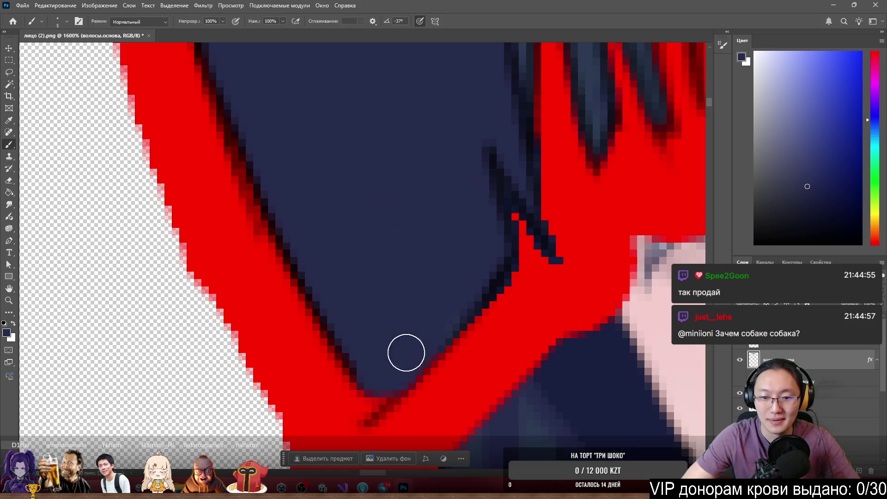
Draw a thin 1 px black outline around the hair tip
key(d)
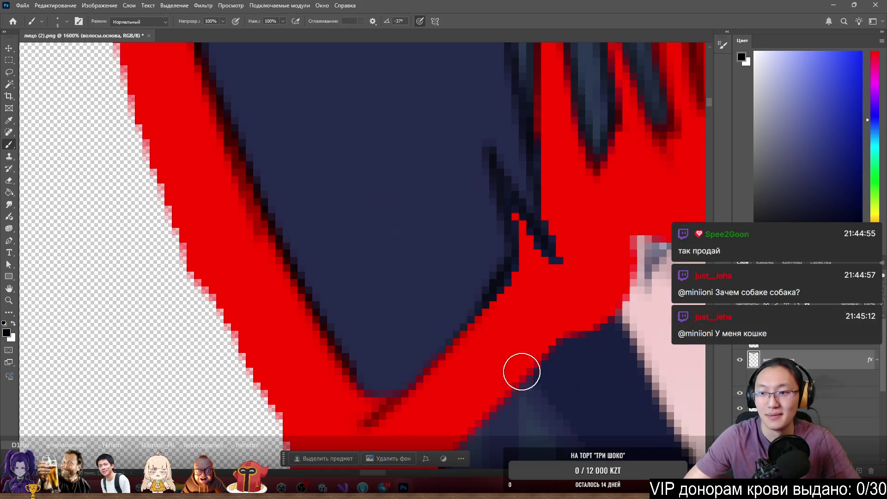
drag(426, 208, 385, 248)
mouse_move(349, 358)
mouse_down()
mouse_move(384, 403)
mouse_move(478, 304)
mouse_up()
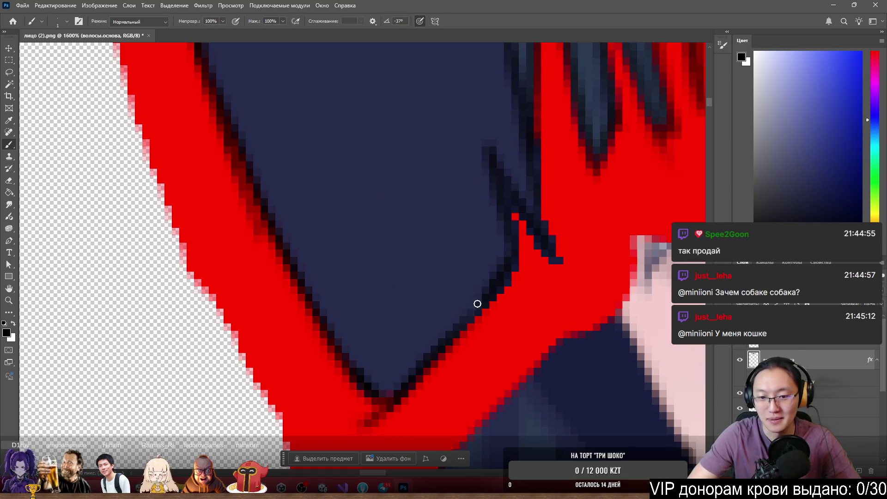
Sample the navy hair colour and erase the dark pixels below the hair tip
alt+click(385, 373)
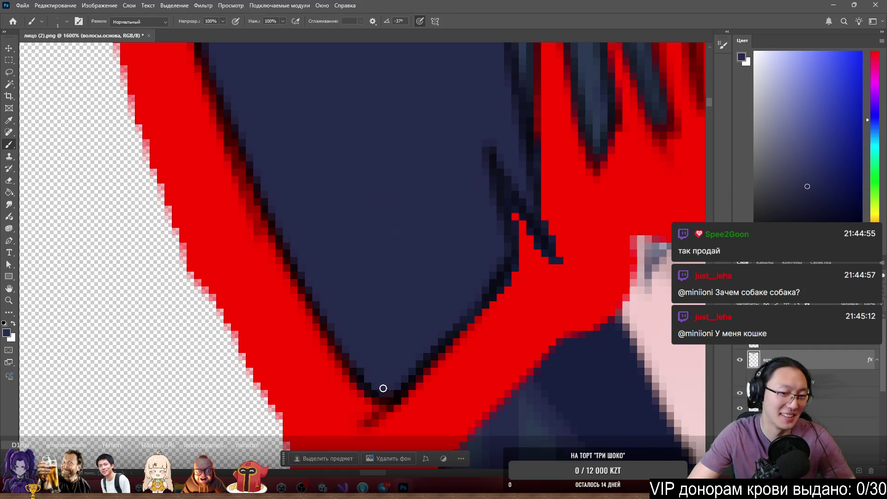
key(e)
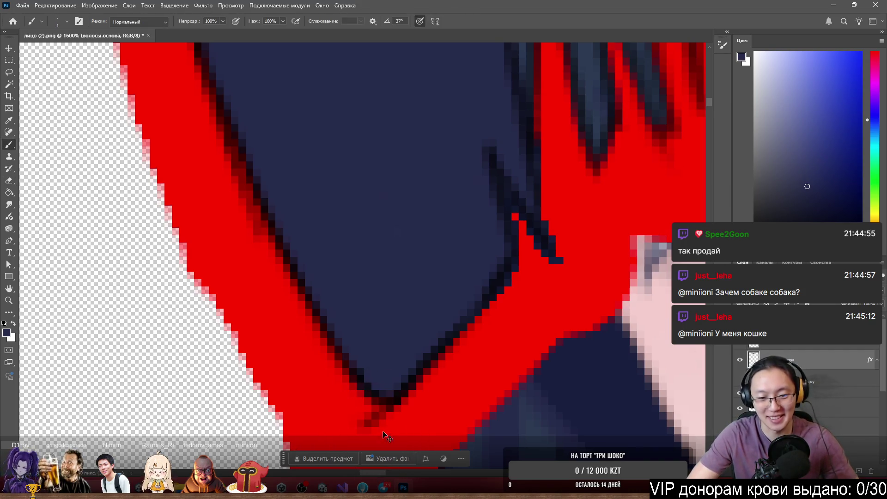
mouse_move(362, 447)
mouse_down()
mouse_move(375, 440)
mouse_move(331, 439)
mouse_up()
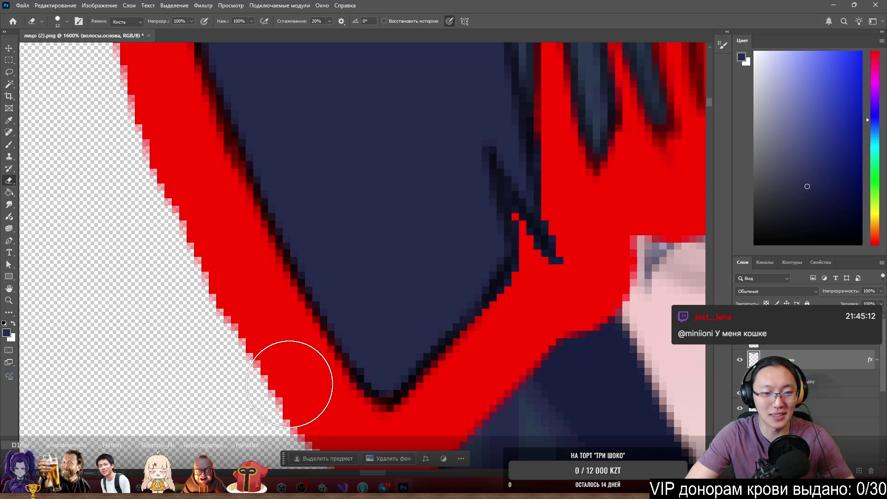
key(b)
scroll(274, 410, down, 8)
scroll(135, 153, up, 3)
scroll(135, 153, down, 3)
scroll(134, 224, up, 5)
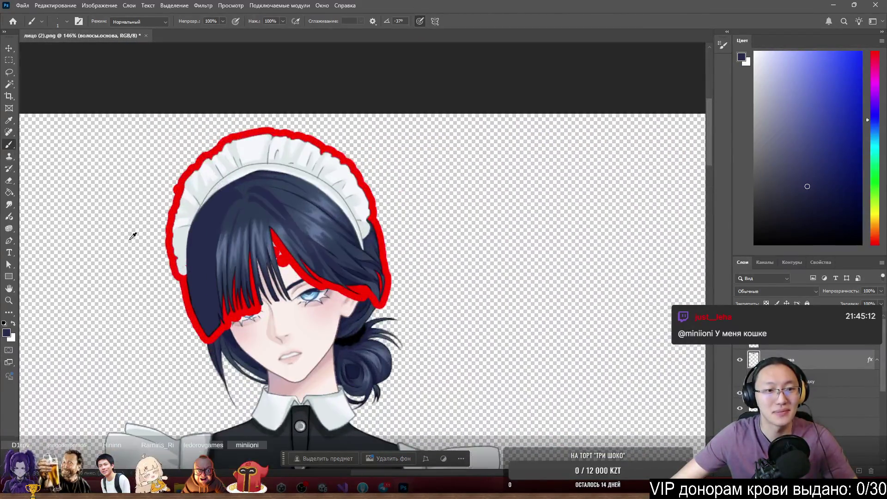
Cover stray pink and dark headband pixels with light grey, and set a 4 px eraser
scroll(376, 245, up, 3)
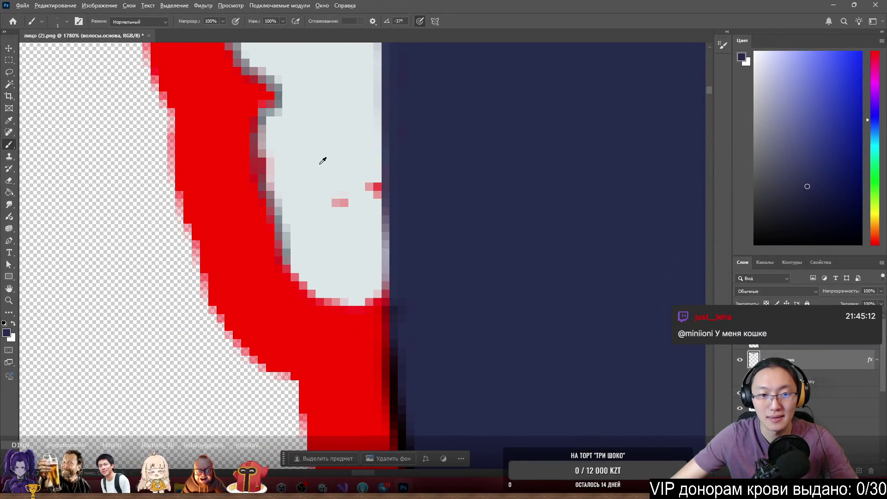
alt+click(325, 161)
click(340, 203)
click(369, 187)
mouse_move(374, 203)
mouse_down()
mouse_move(376, 166)
mouse_move(380, 282)
mouse_up()
scroll(353, 123, down, 8)
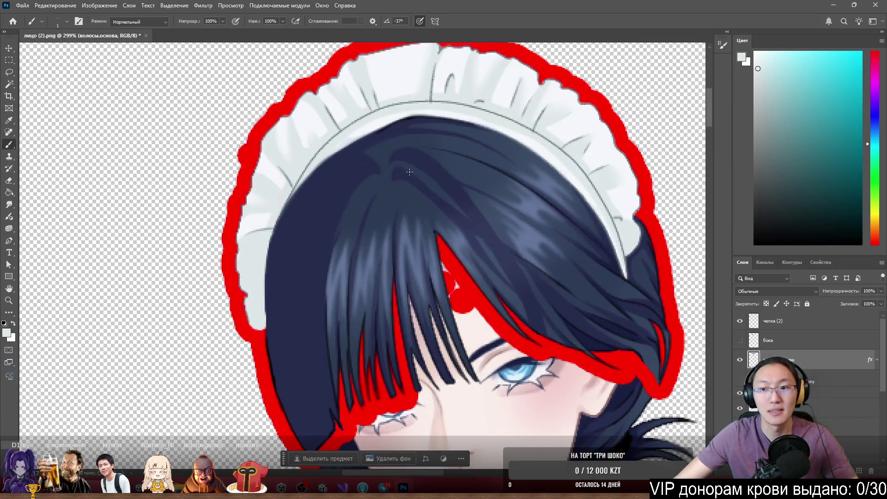
key(e)
scroll(618, 113, up, 8)
mouse_move(523, 121)
mouse_down()
mouse_move(507, 136)
mouse_move(462, 144)
mouse_up()
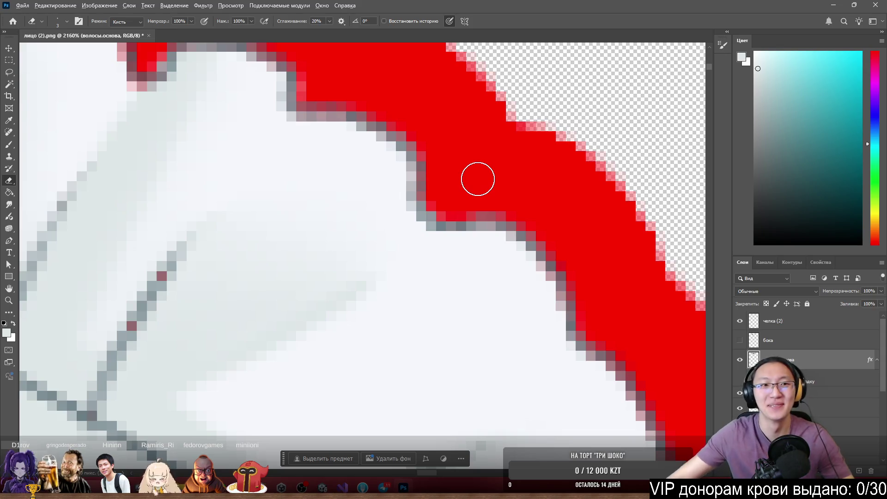
scroll(478, 179, down, 3)
scroll(459, 131, up, 5)
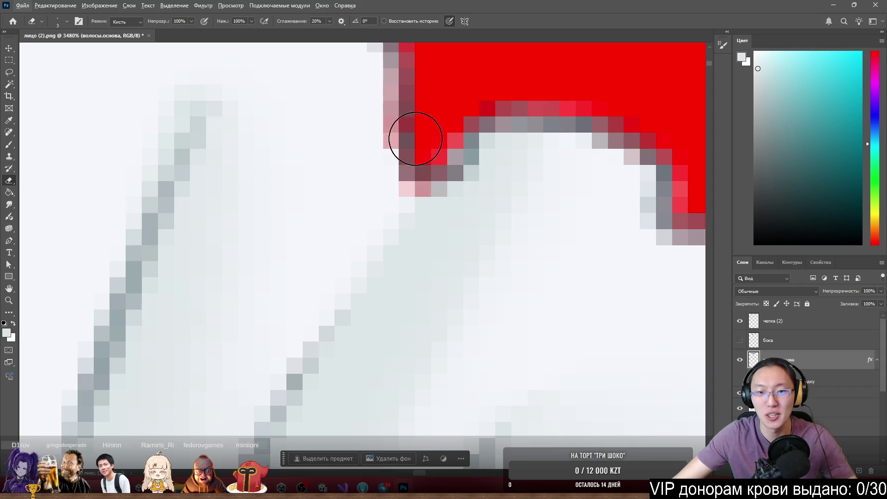
Darken the pink pixels along the headband edge with a sampled dark mauve
key(b)
alt+click(406, 140)
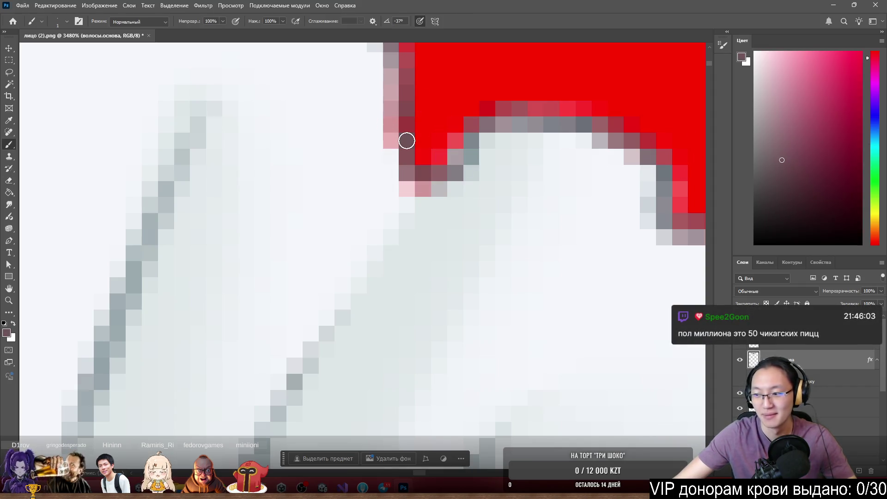
scroll(370, 139, down, 3)
scroll(388, 148, up, 5)
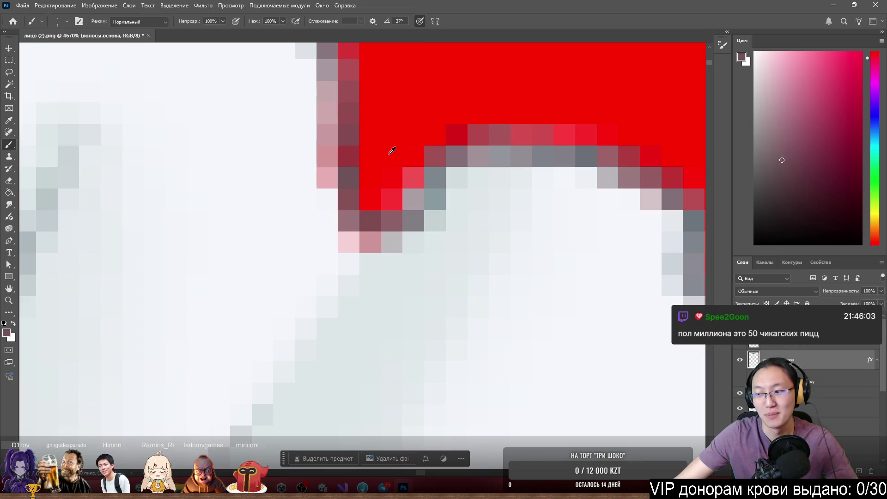
drag(390, 158, 367, 158)
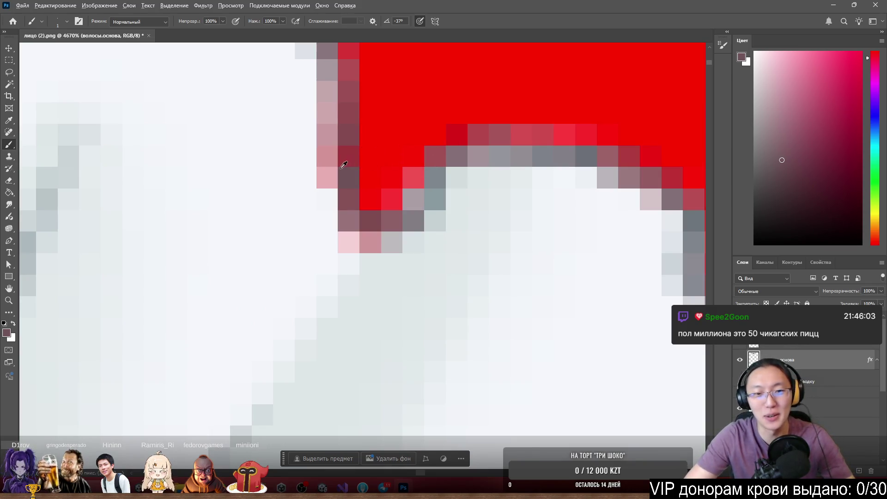
mouse_move(338, 138)
mouse_down()
mouse_move(333, 118)
mouse_move(355, 220)
mouse_move(370, 196)
mouse_move(321, 132)
mouse_move(428, 196)
mouse_move(460, 171)
mouse_up()
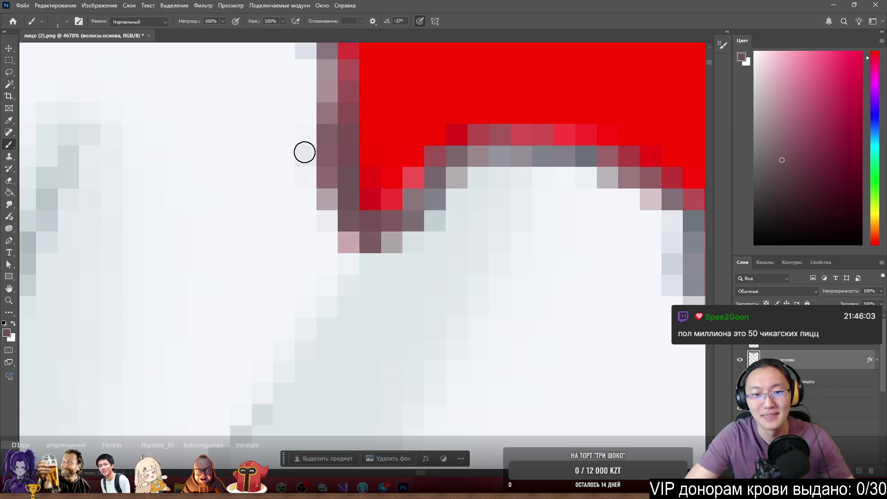
scroll(309, 93, down, 10)
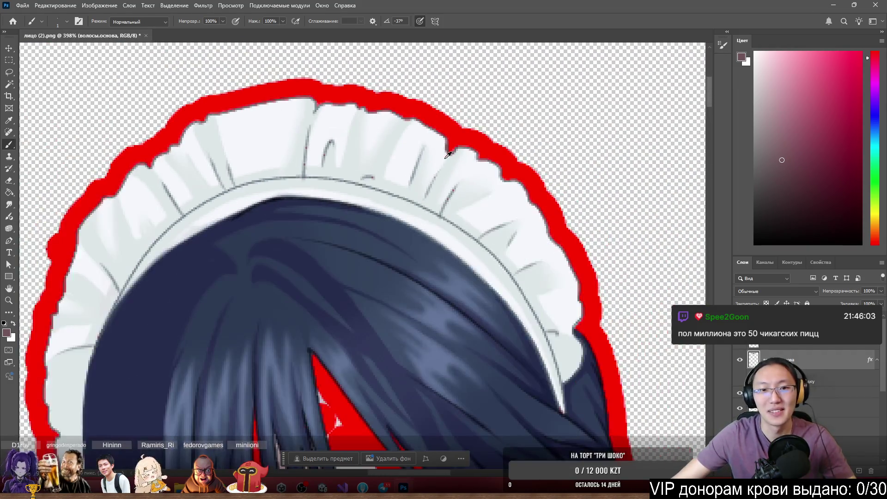
scroll(342, 98, up, 7)
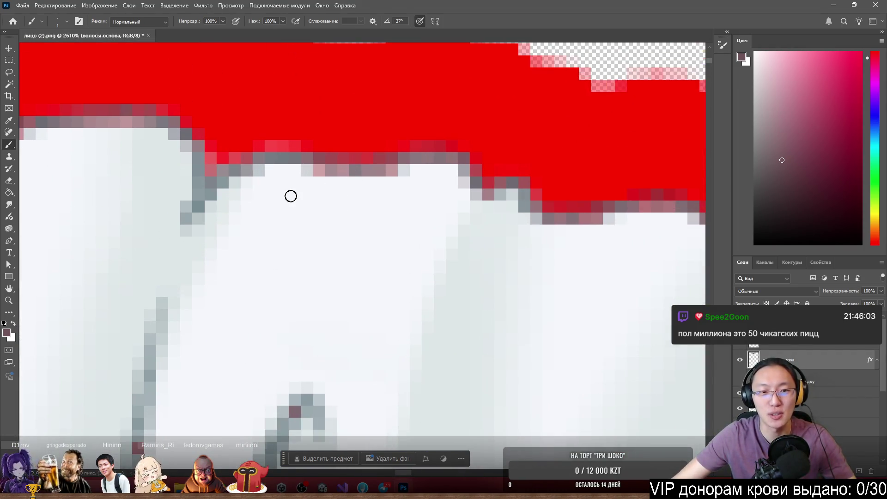
scroll(289, 215, up, 2)
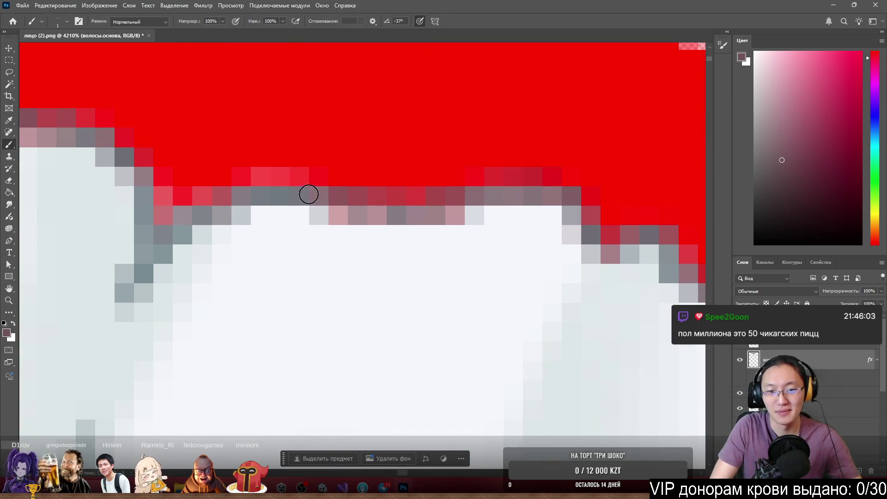
Paint a straight darker mauve line along the headband's edge
shift+click(325, 214)
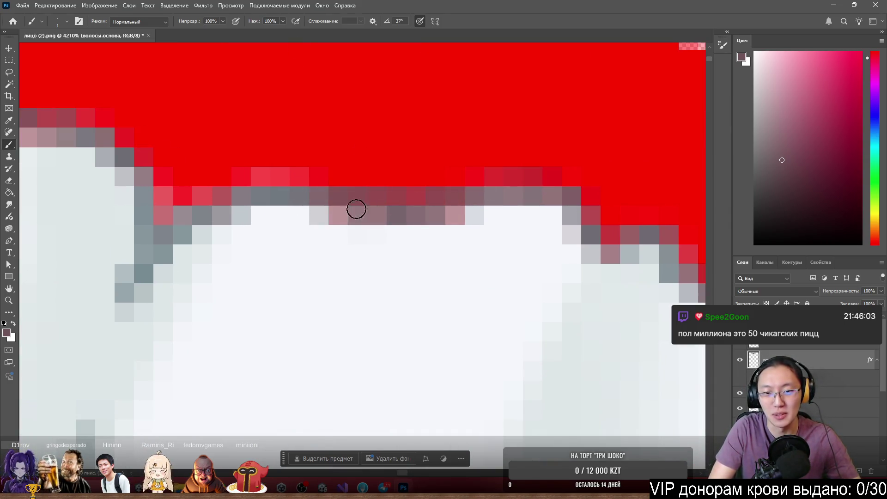
mouse_move(325, 217)
mouse_down()
mouse_move(422, 200)
mouse_move(520, 202)
mouse_up()
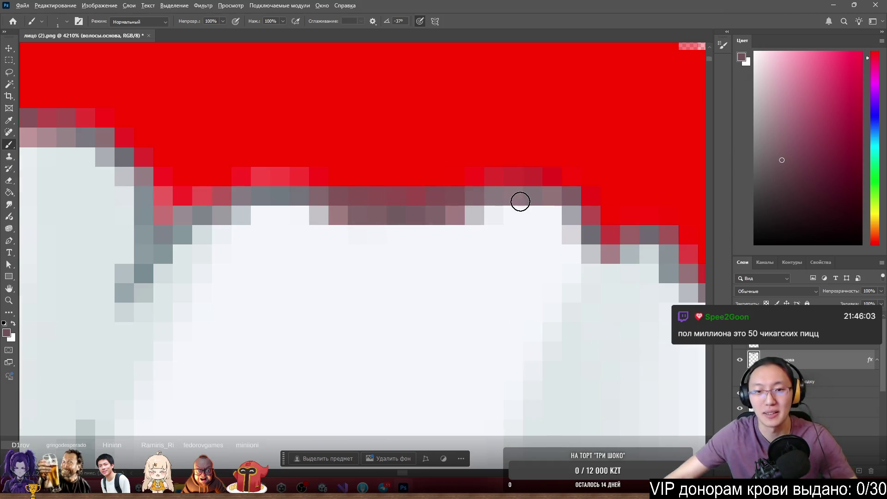
scroll(520, 202, down, 5)
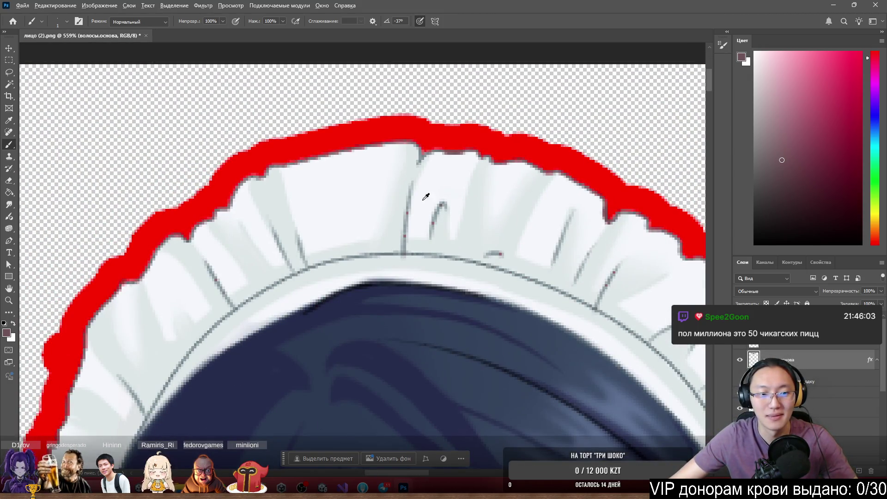
scroll(431, 197, down, 3)
scroll(183, 181, up, 3)
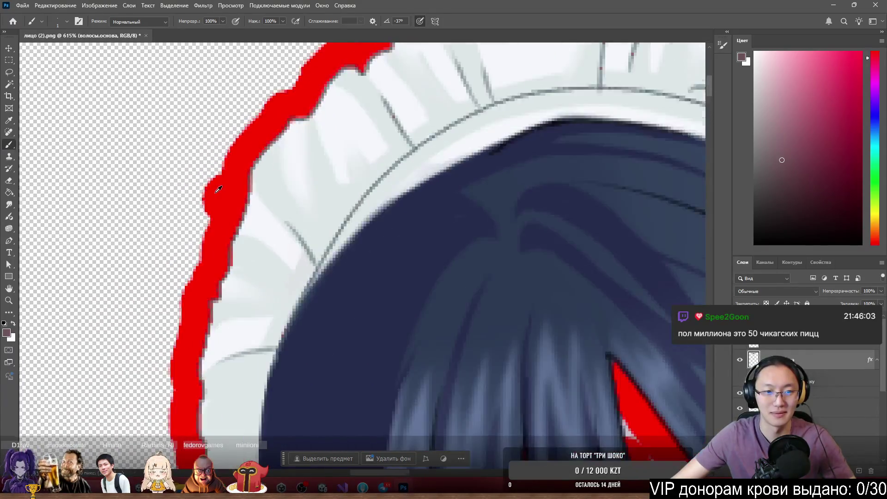
scroll(218, 190, up, 2)
Erase the red bump sticking out from the outline's left edge
key(e)
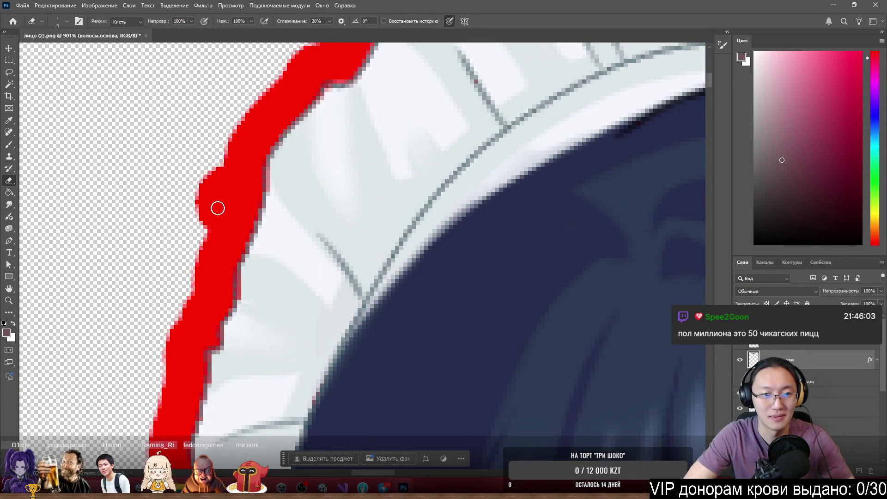
mouse_move(212, 199)
mouse_down()
mouse_move(238, 190)
mouse_move(244, 208)
mouse_up()
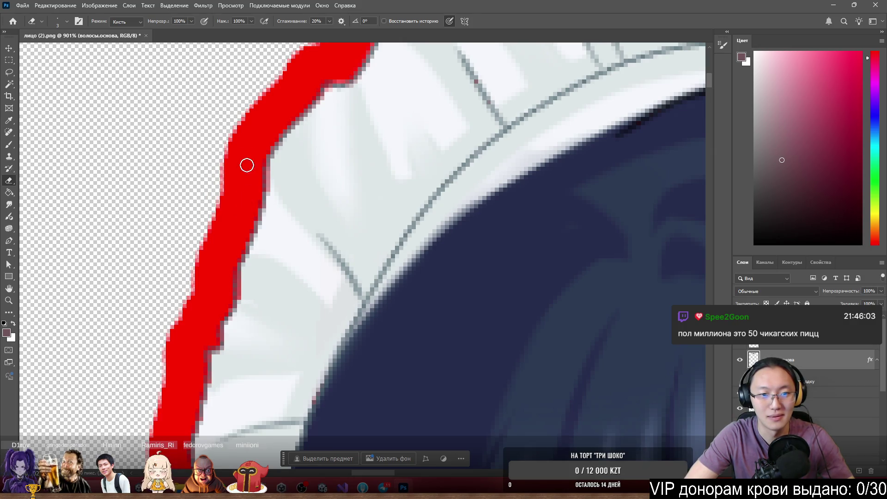
key(b)
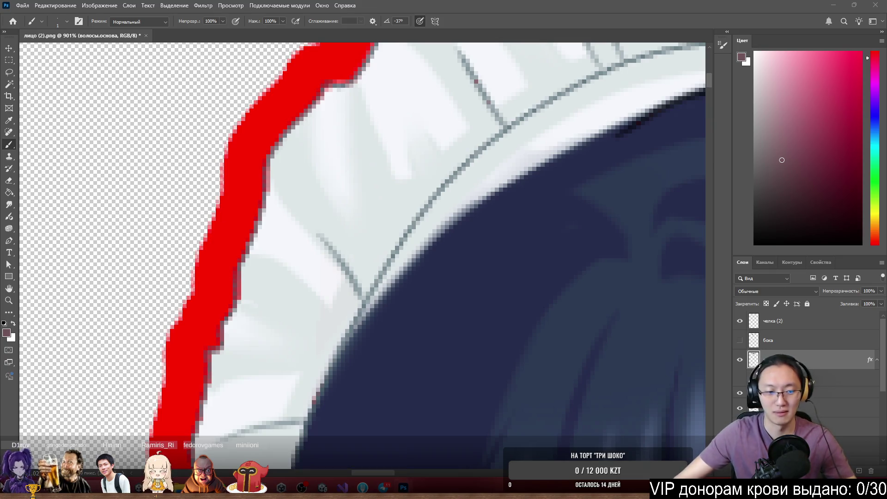
key(super)
Launch Calculator, compute 500000 ÷ 15000 (≈33.33), then minimize it to return to Photoshop
text(calc)
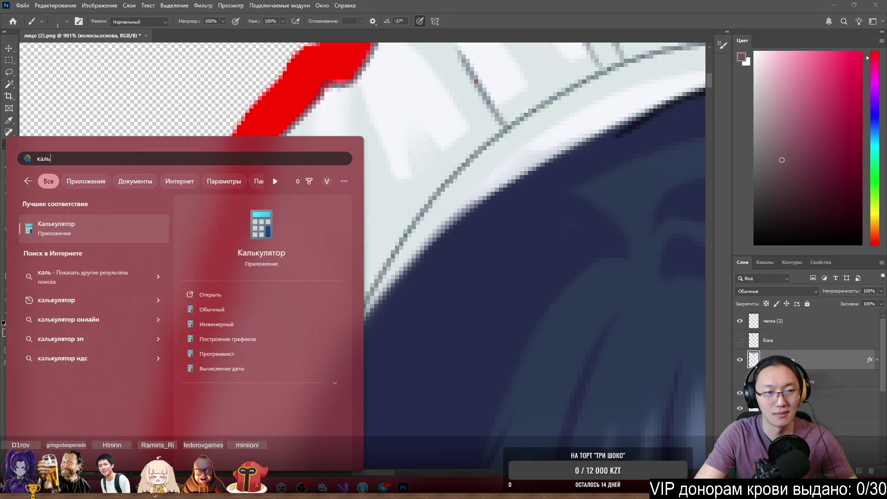
key(Return)
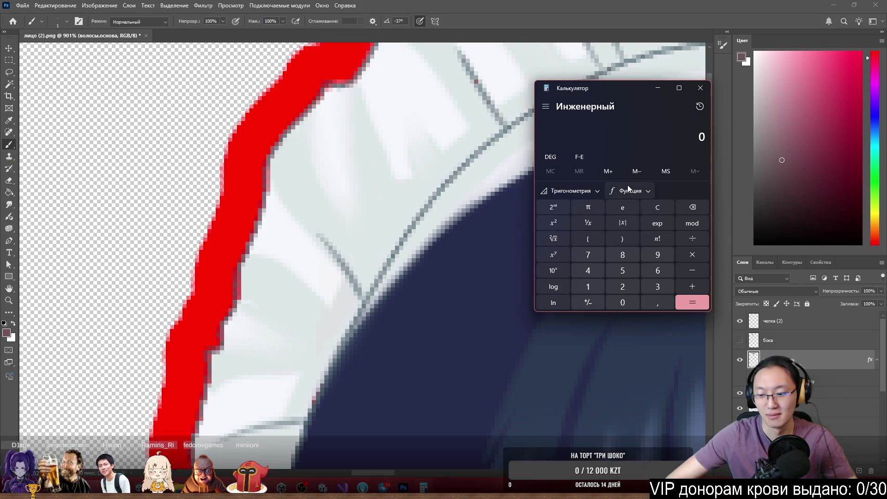
text(500000)
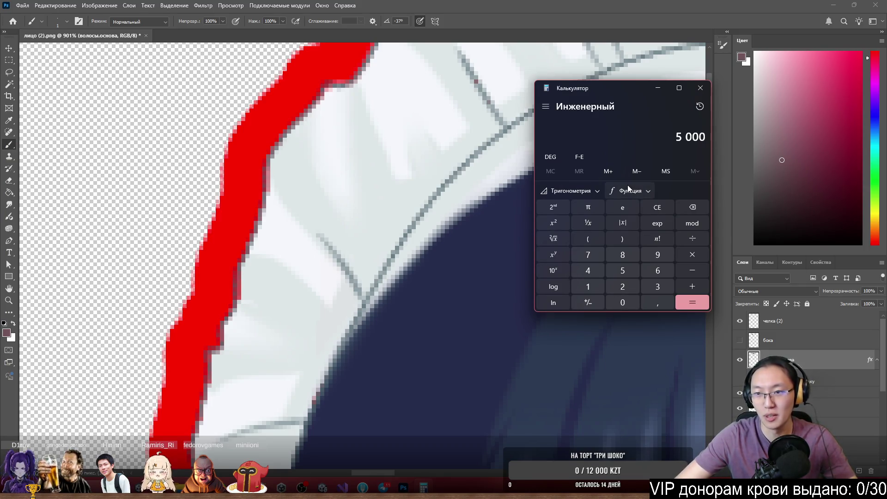
text(,)
key(BackSpace)
key(slash)
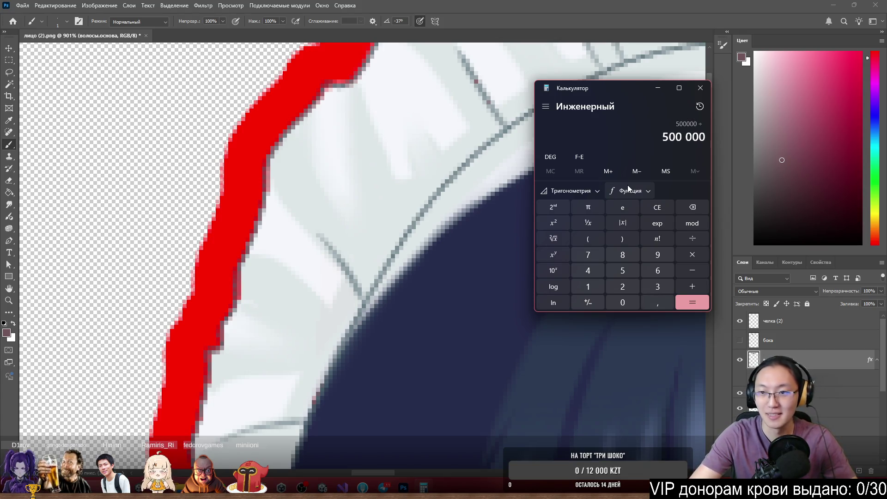
text(15000)
key(Return)
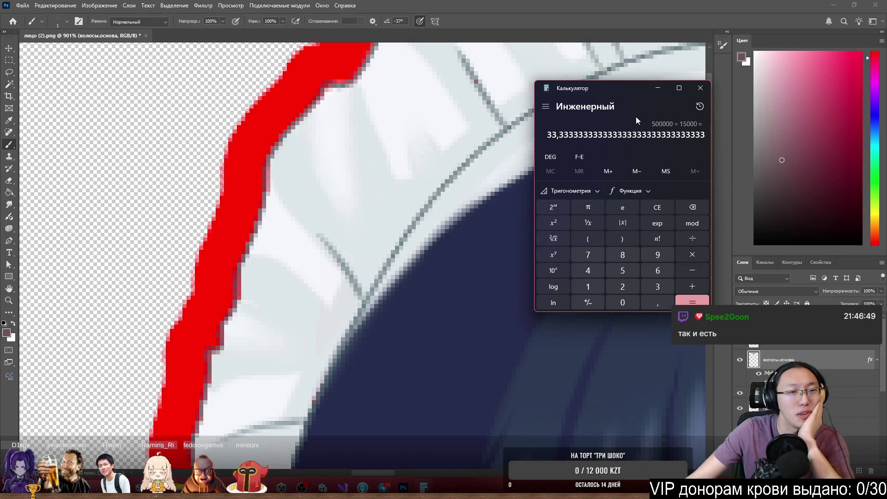
drag(648, 90, 568, 83)
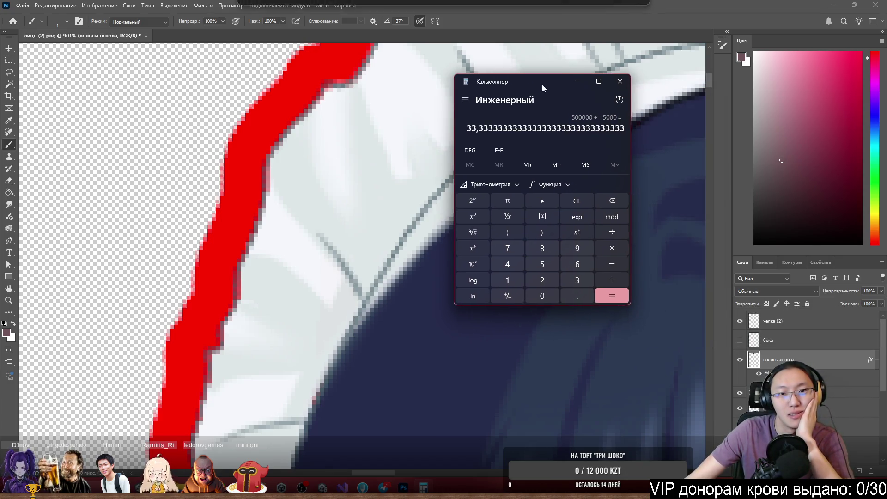
click(576, 86)
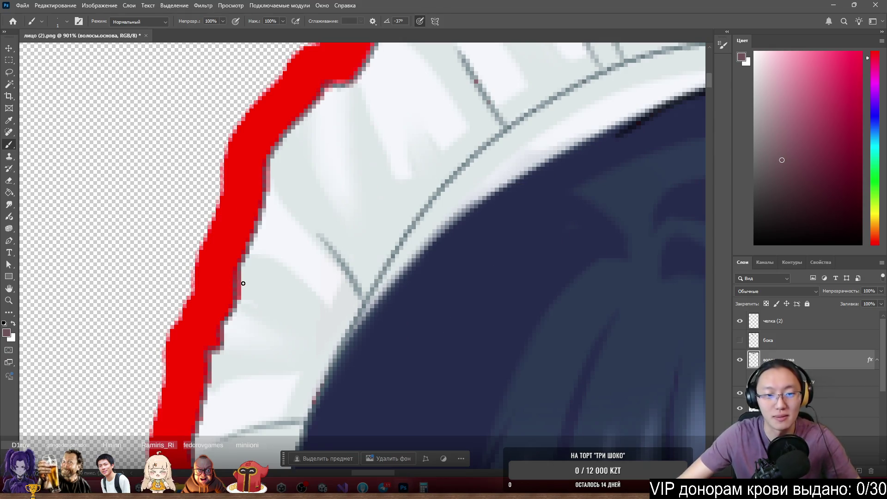
Darken the pale edge pixels along the upper and lower red/white headband border
scroll(243, 283, up, 5)
scroll(258, 233, down, 3)
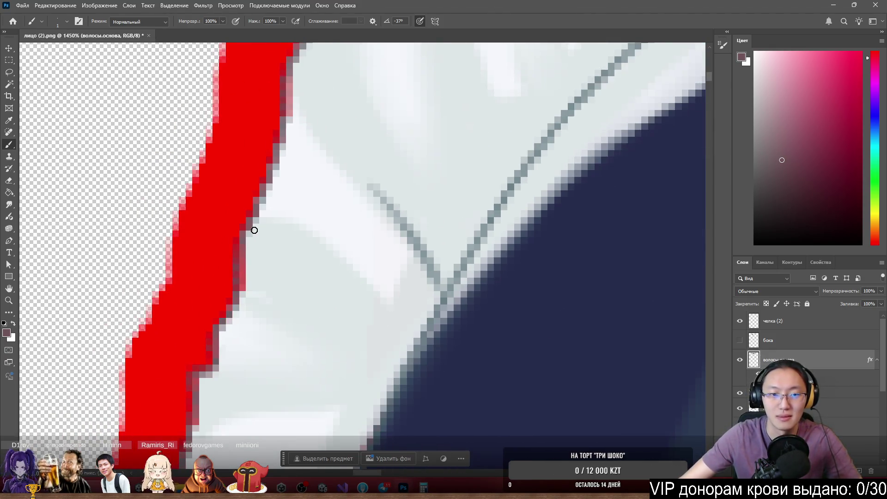
drag(235, 276, 285, 112)
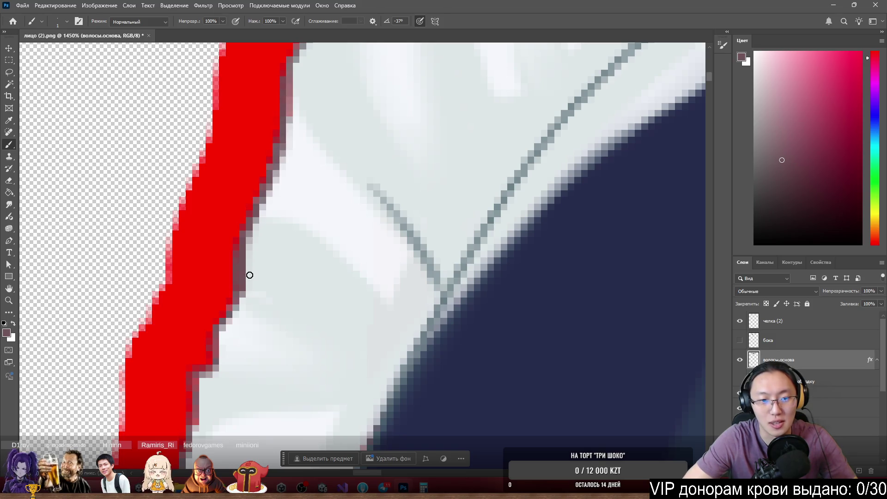
mouse_move(239, 297)
mouse_down()
mouse_move(217, 338)
mouse_move(230, 307)
mouse_up()
scroll(227, 287, down, 5)
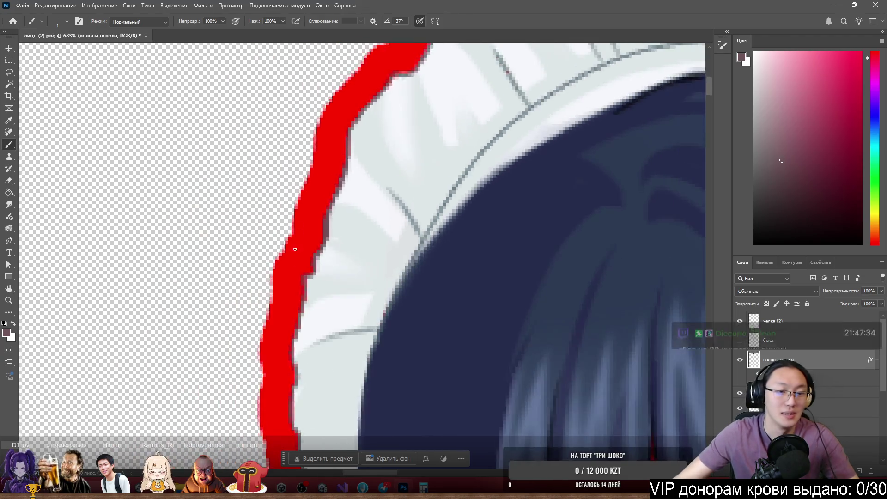
scroll(346, 259, up, 2)
scroll(325, 283, up, 3)
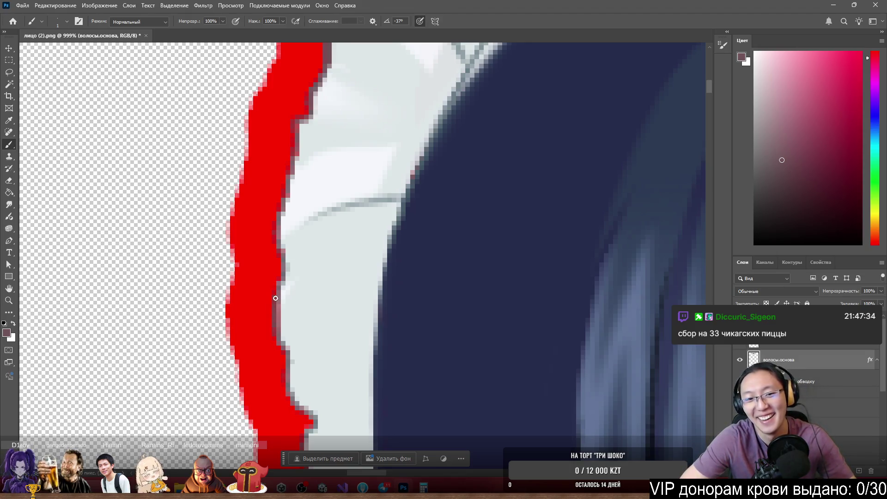
Paint over the remaining grey pixels between the red outline and the headband
drag(277, 243, 283, 206)
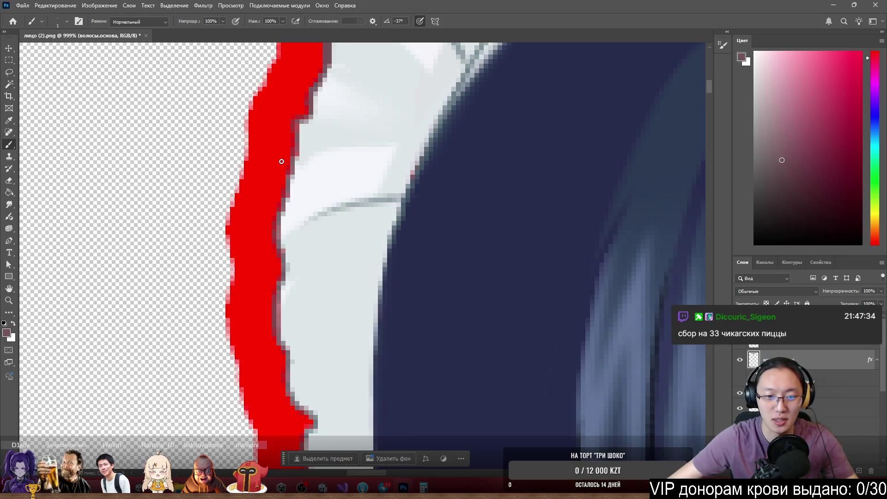
scroll(282, 162, down, 5)
scroll(378, 297, up, 6)
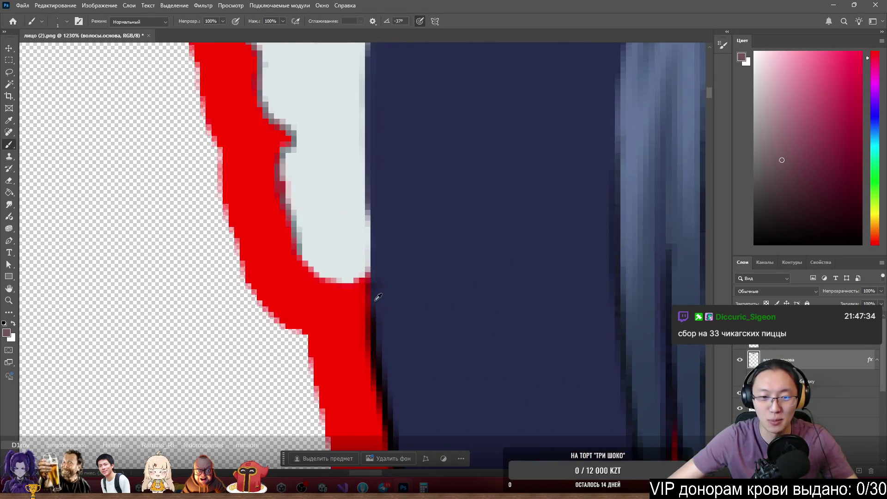
scroll(333, 263, down, 8)
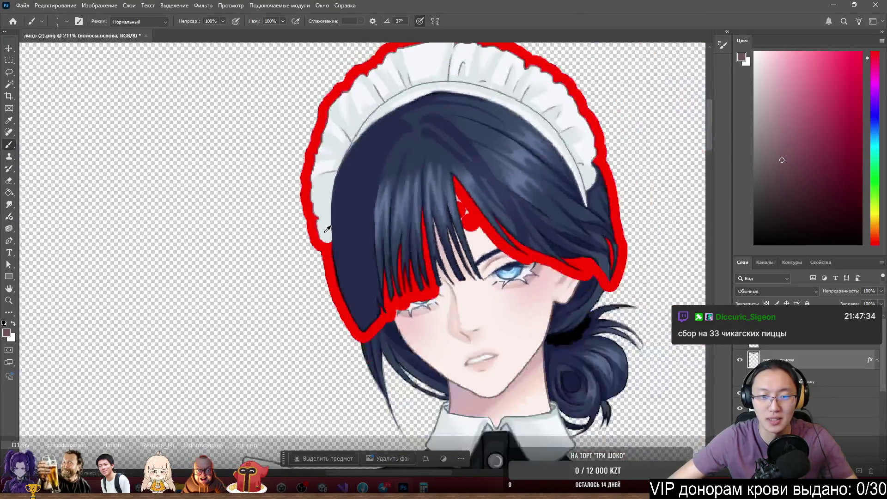
scroll(327, 229, up, 8)
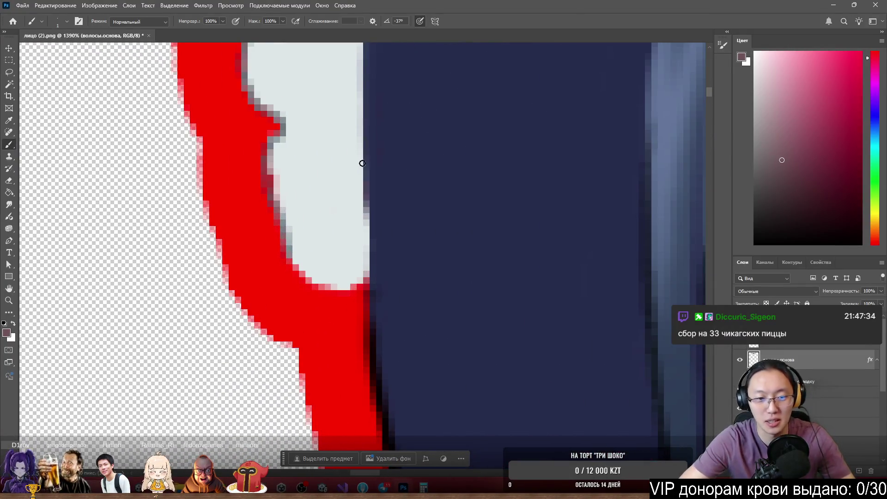
mouse_move(285, 252)
mouse_down()
mouse_move(314, 291)
mouse_move(365, 279)
mouse_move(340, 289)
mouse_move(297, 271)
mouse_move(287, 246)
mouse_up()
scroll(285, 182, down, 4)
scroll(404, 200, up, 5)
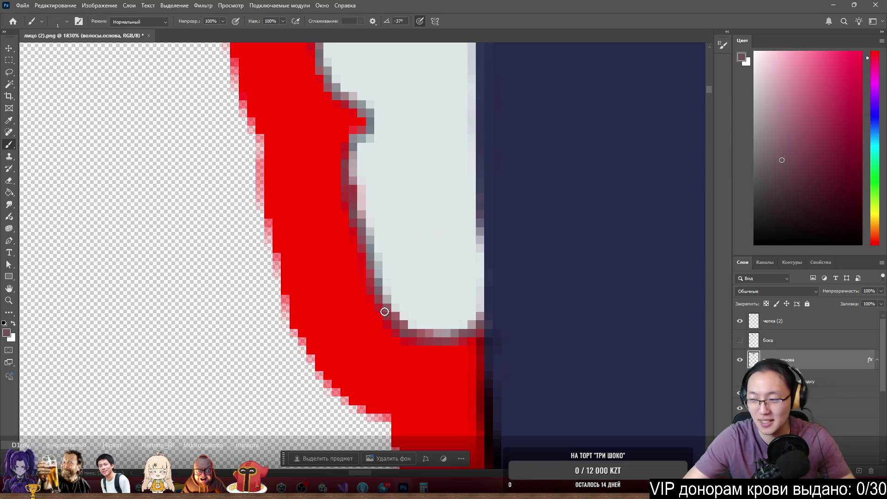
scroll(347, 234, down, 6)
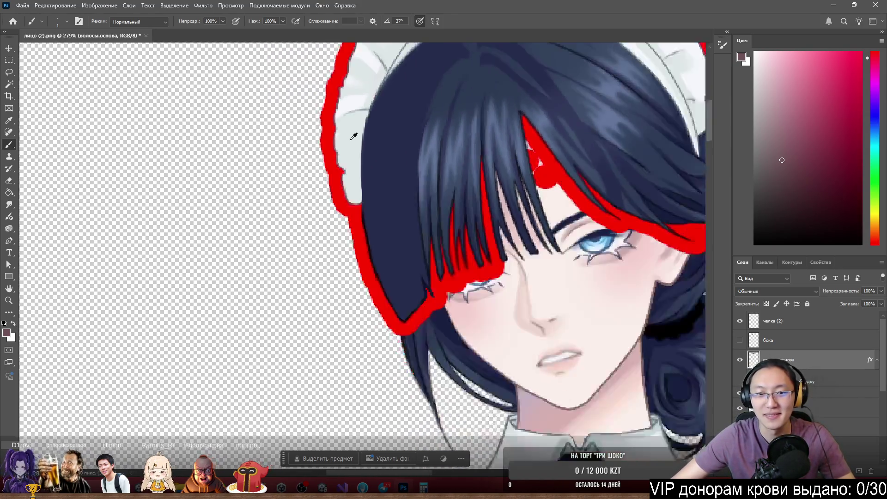
Erase the red stroke pixels spilling onto the skin near the eye
scroll(310, 124, up, 3)
scroll(311, 124, up, 2)
scroll(296, 131, down, 4)
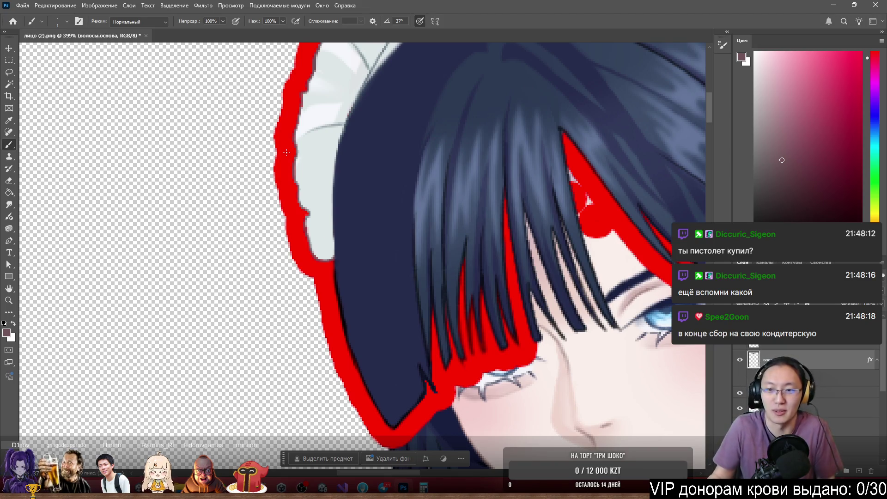
scroll(499, 131, down, 5)
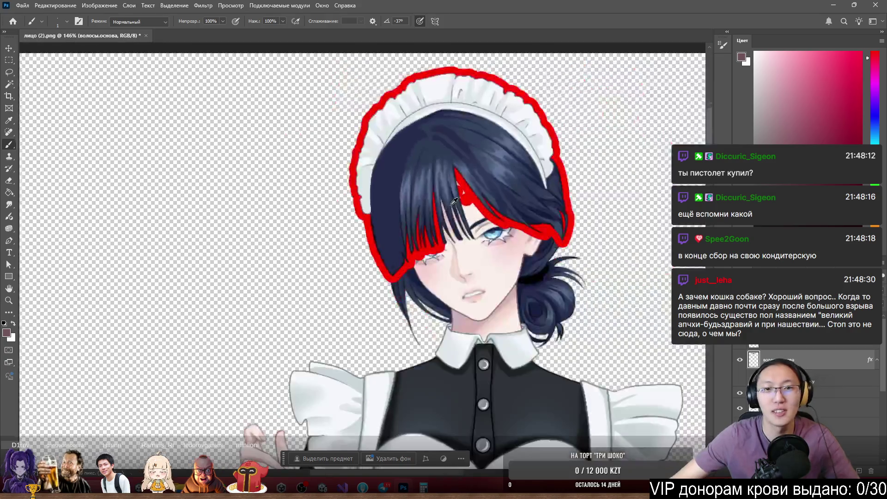
scroll(499, 131, up, 3)
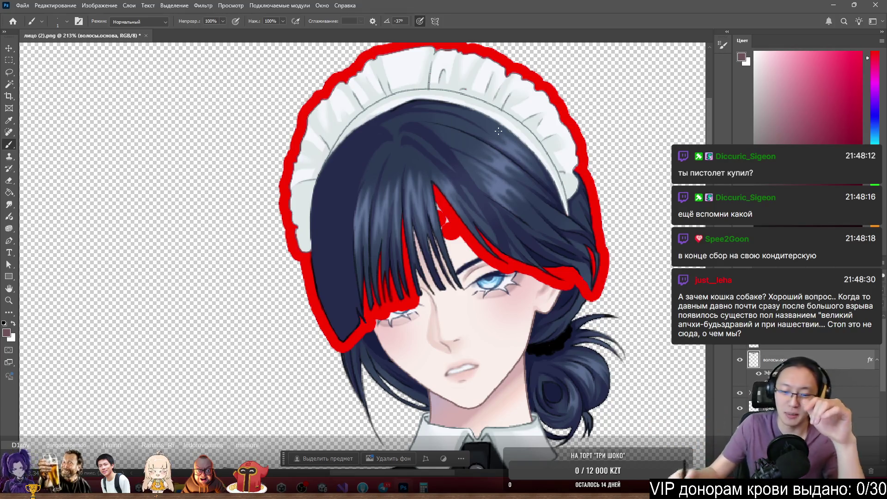
scroll(443, 208, down, 3)
scroll(462, 231, up, 6)
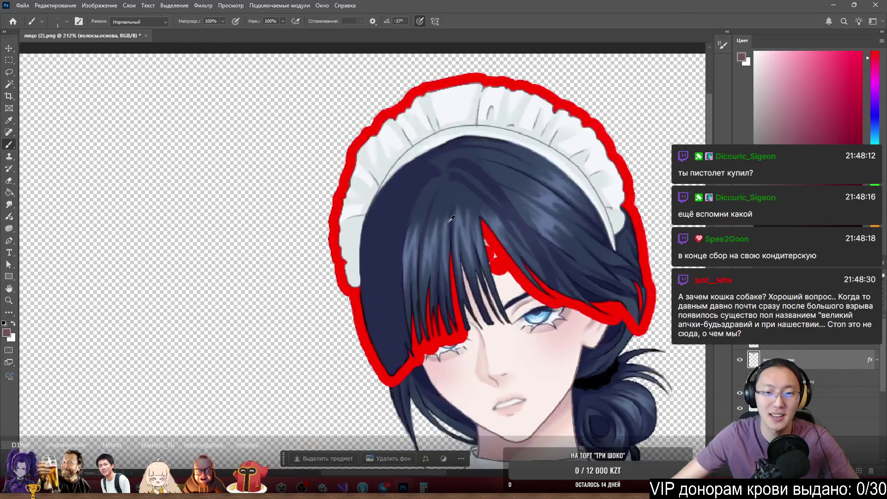
key(e)
mouse_move(549, 333)
mouse_down()
mouse_move(536, 296)
mouse_move(568, 324)
mouse_up()
drag(532, 296, 512, 267)
key(b)
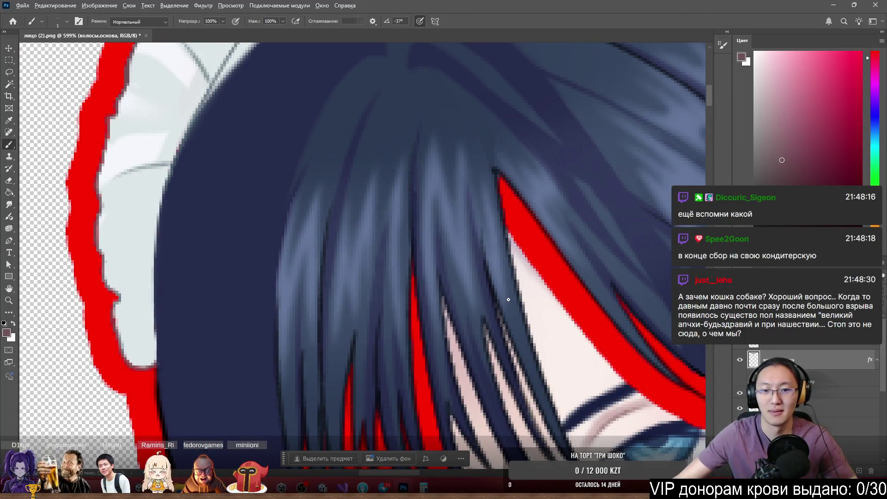
Zoom in and out to inspect the cleaned hair and headband edges
scroll(508, 299, down, 4)
scroll(582, 93, up, 2)
scroll(582, 94, up, 5)
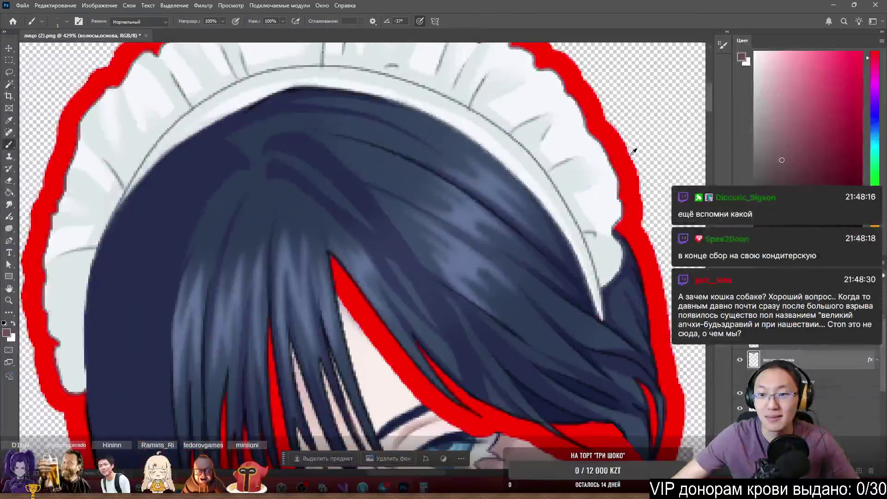
scroll(608, 189, down, 6)
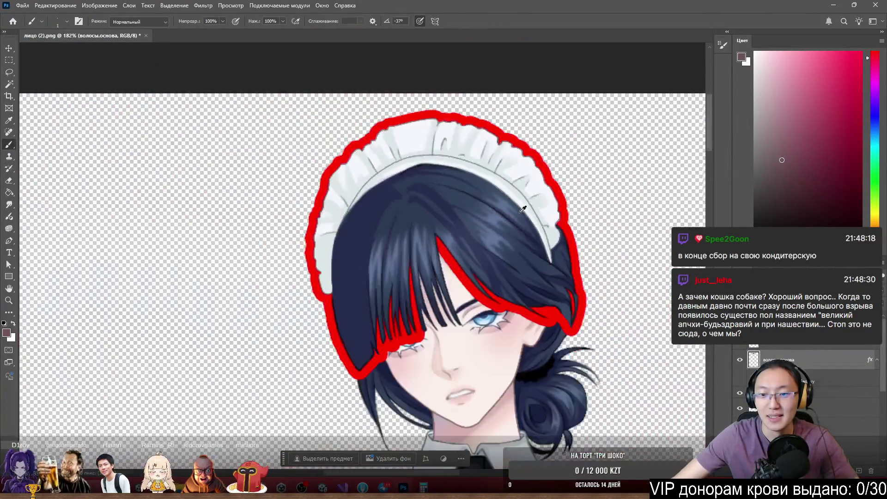
scroll(328, 228, up, 5)
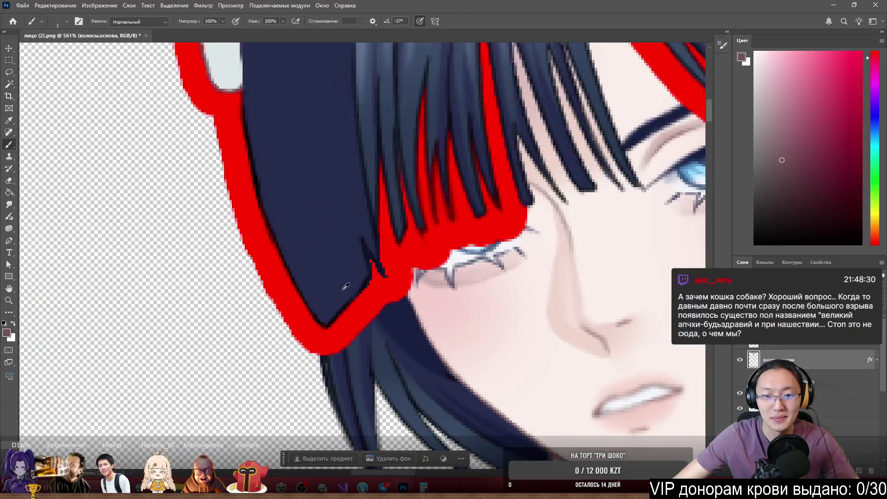
scroll(356, 291, down, 2)
scroll(342, 268, up, 2)
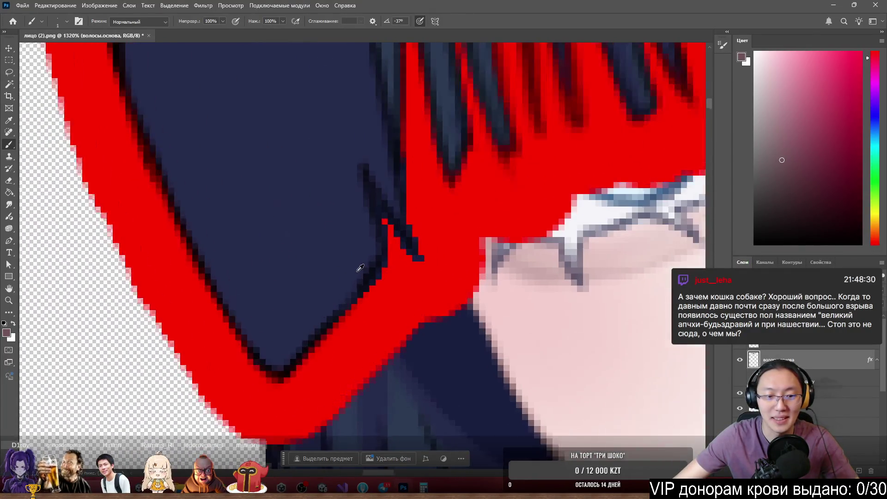
scroll(315, 231, down, 4)
scroll(300, 214, up, 1)
scroll(301, 214, down, 2)
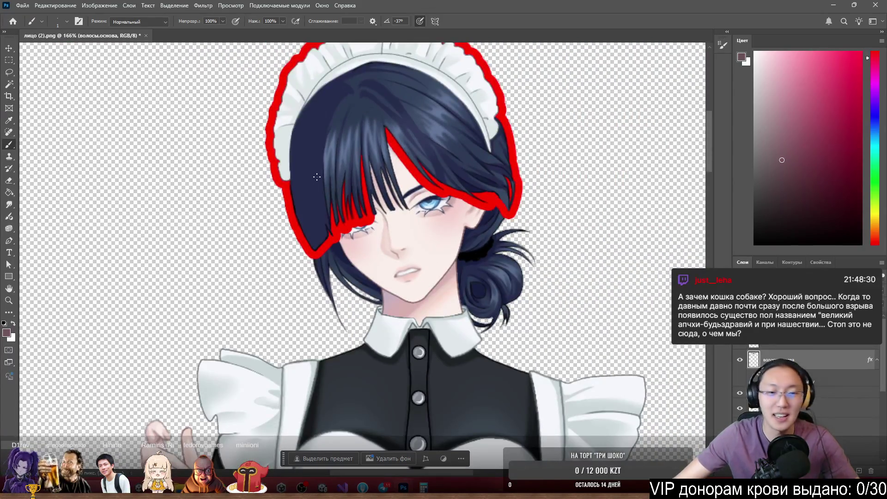
scroll(317, 177, up, 3)
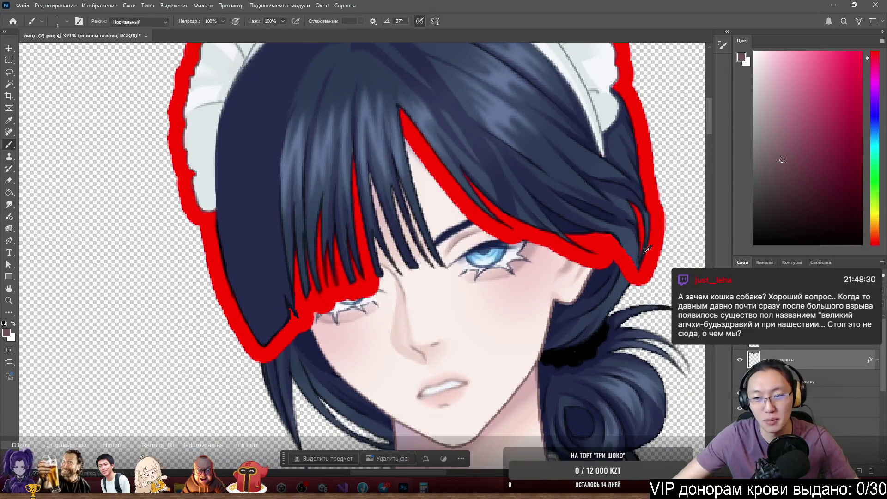
scroll(633, 249, up, 1)
scroll(623, 255, down, 3)
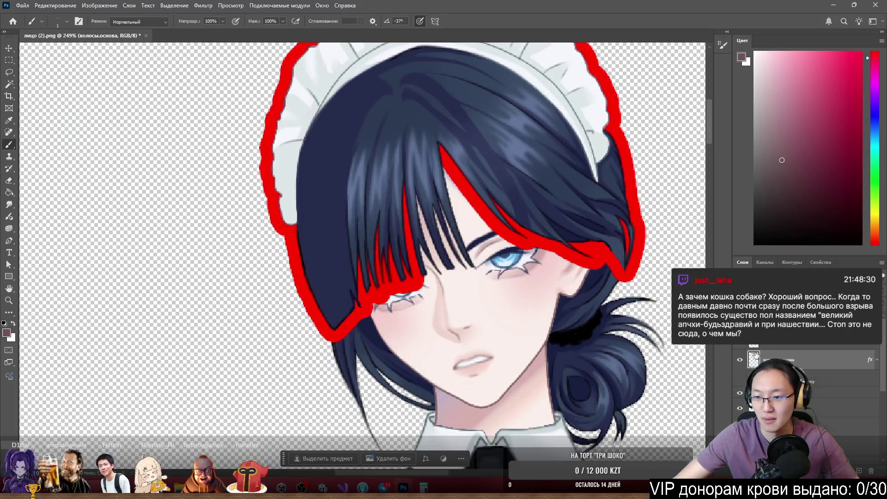
scroll(391, 248, down, 3)
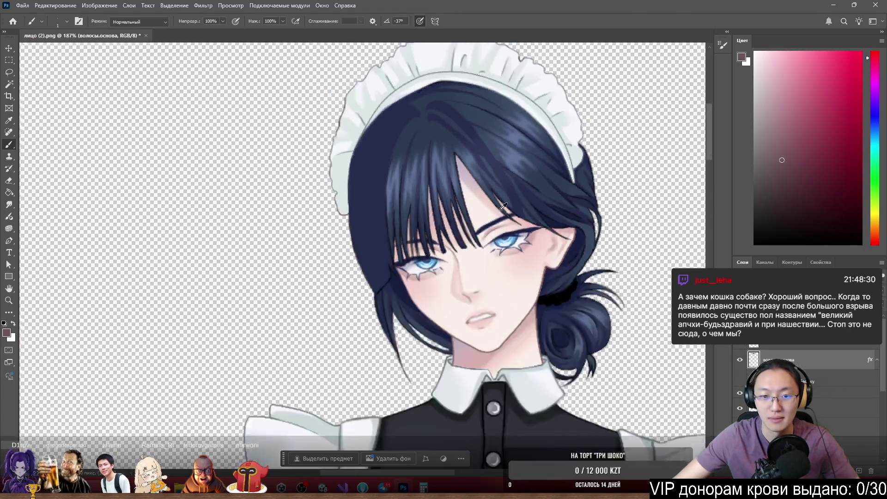
scroll(390, 248, up, 3)
scroll(390, 248, up, 2)
scroll(402, 199, down, 4)
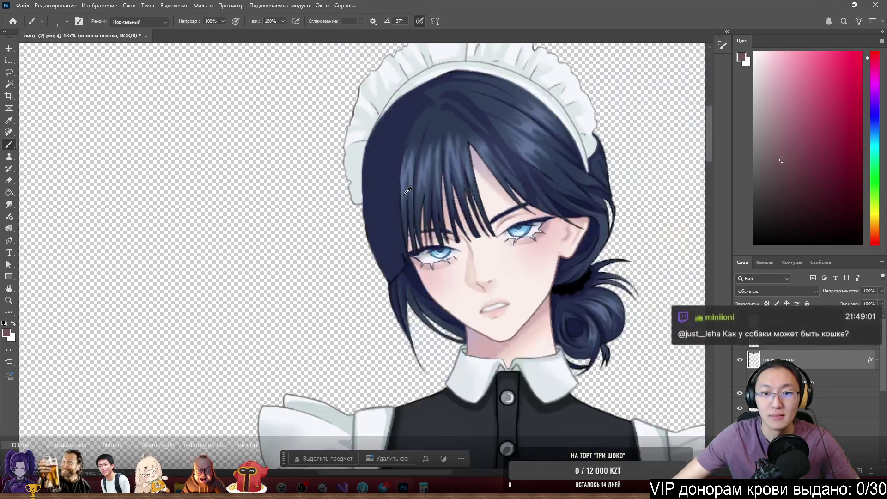
scroll(421, 123, up, 4)
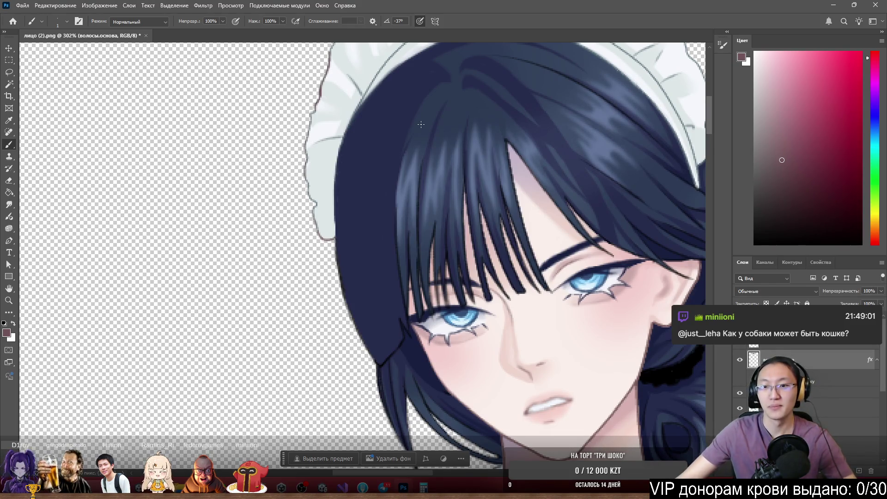
scroll(421, 124, down, 4)
scroll(408, 190, up, 4)
scroll(375, 179, down, 4)
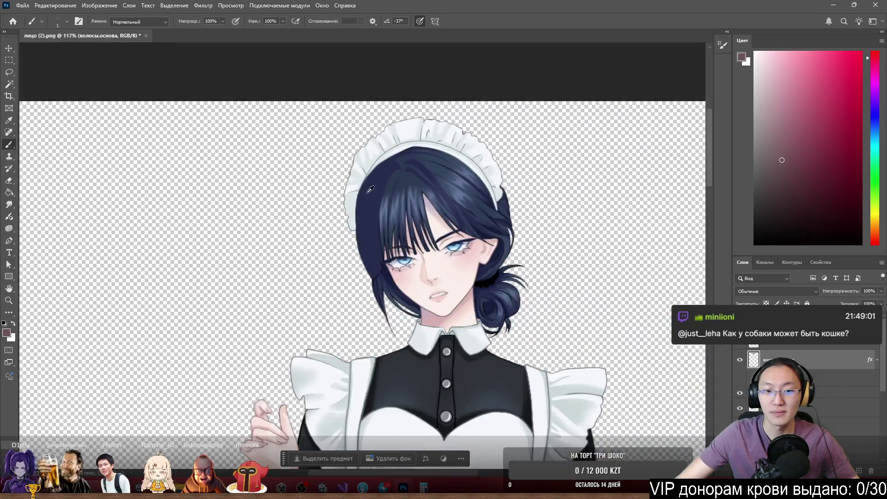
scroll(365, 198, up, 3)
scroll(377, 191, down, 3)
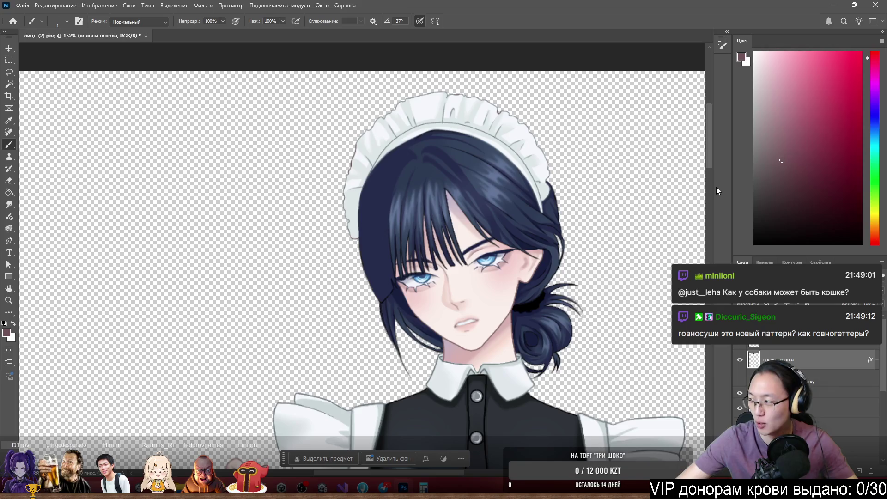
scroll(489, 178, down, 2)
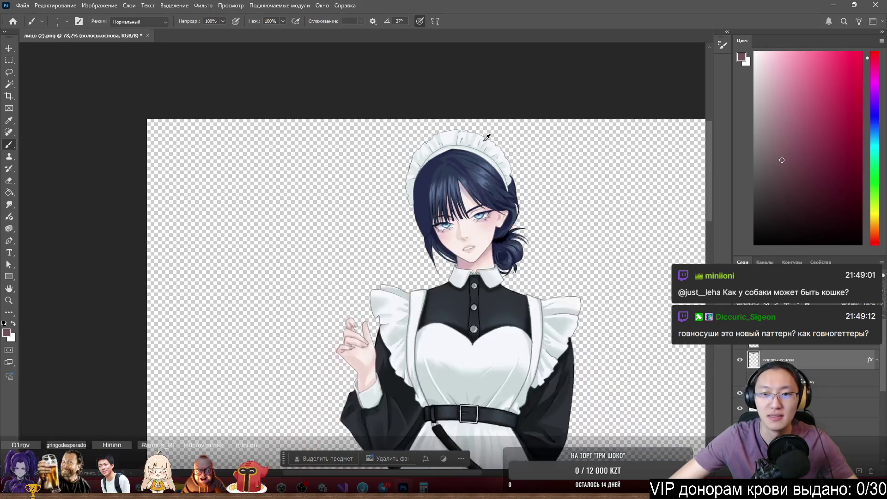
scroll(486, 135, up, 4)
scroll(498, 133, up, 15)
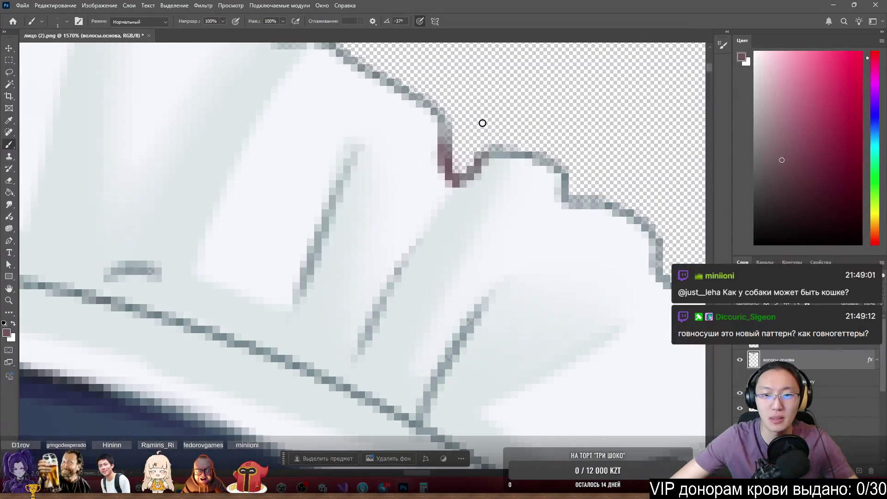
Erase the reddish pixels in the headband edge notch and repaint the mauve edge light grey
key(e)
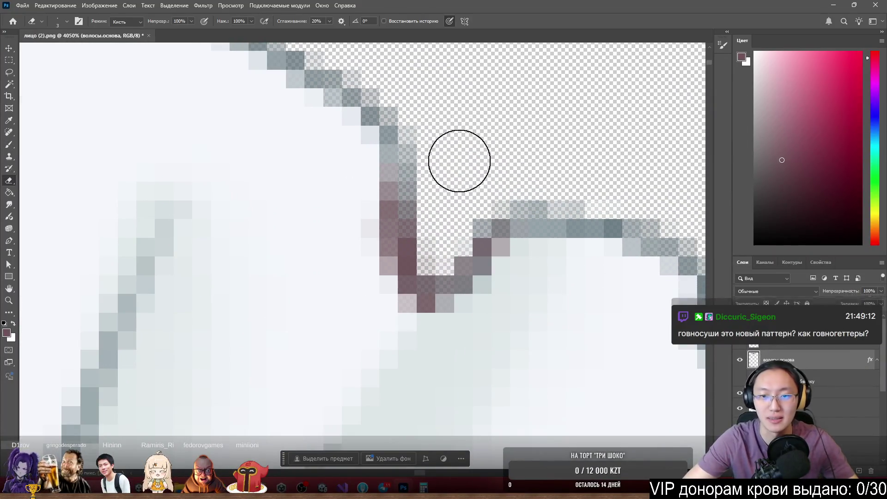
mouse_move(445, 222)
mouse_down()
mouse_move(438, 196)
mouse_move(453, 206)
mouse_move(452, 162)
mouse_move(430, 164)
mouse_move(443, 204)
mouse_move(466, 198)
mouse_move(428, 238)
mouse_up()
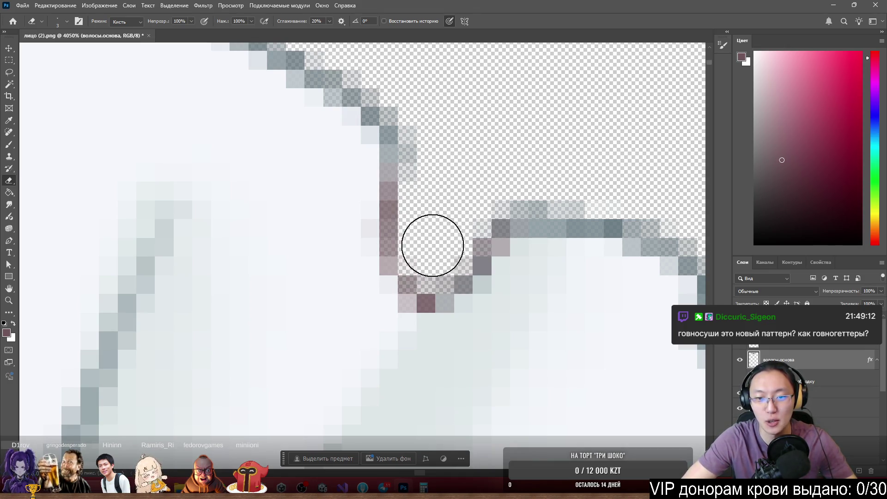
key(b)
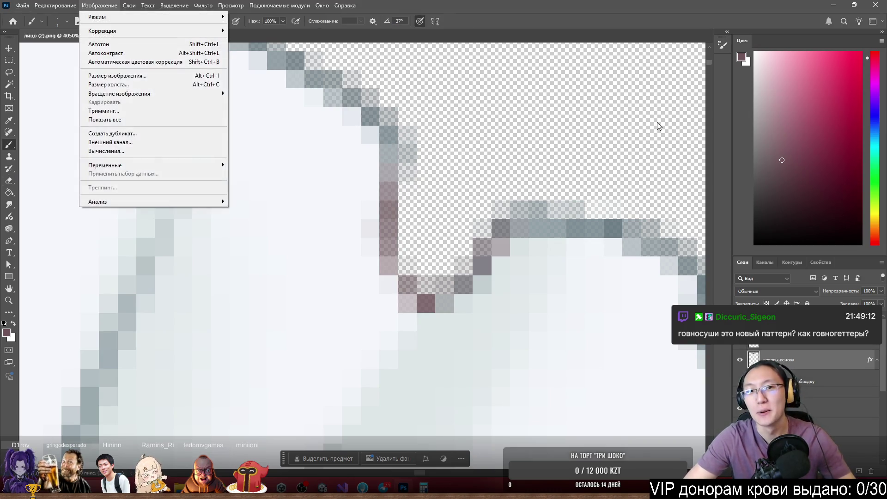
scroll(505, 204, down, 5)
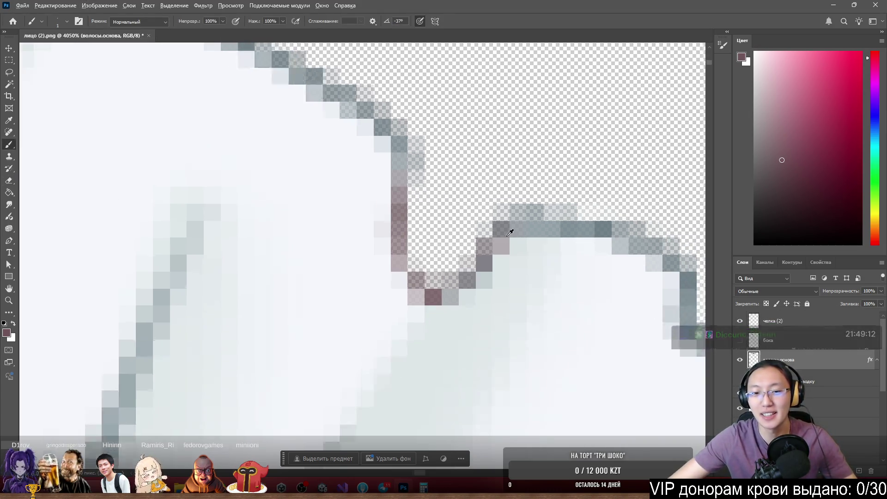
scroll(502, 231, up, 3)
scroll(501, 231, up, 3)
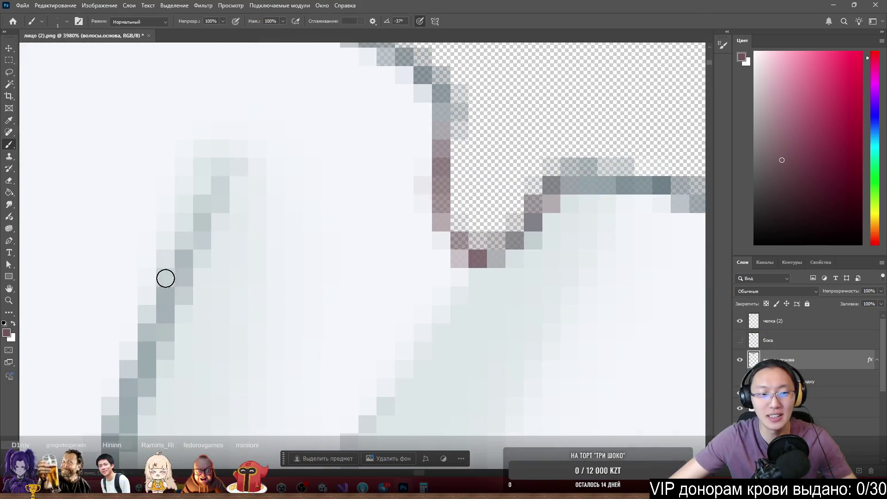
alt+click(449, 222)
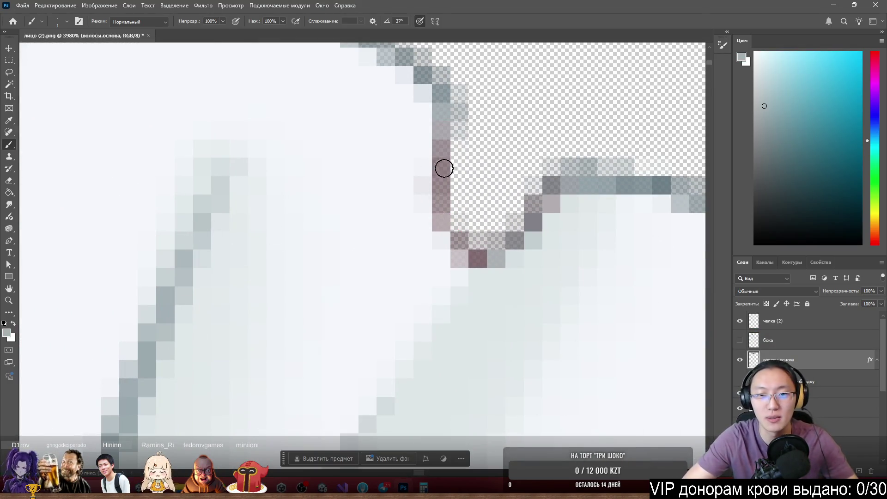
mouse_move(445, 123)
mouse_down()
mouse_move(440, 113)
mouse_move(465, 253)
mouse_move(531, 216)
mouse_move(573, 176)
mouse_move(639, 173)
mouse_up()
Cover brownish top-edge pixels with grey, erase strays, and repaint the headband outline grey
scroll(461, 182, down, 5)
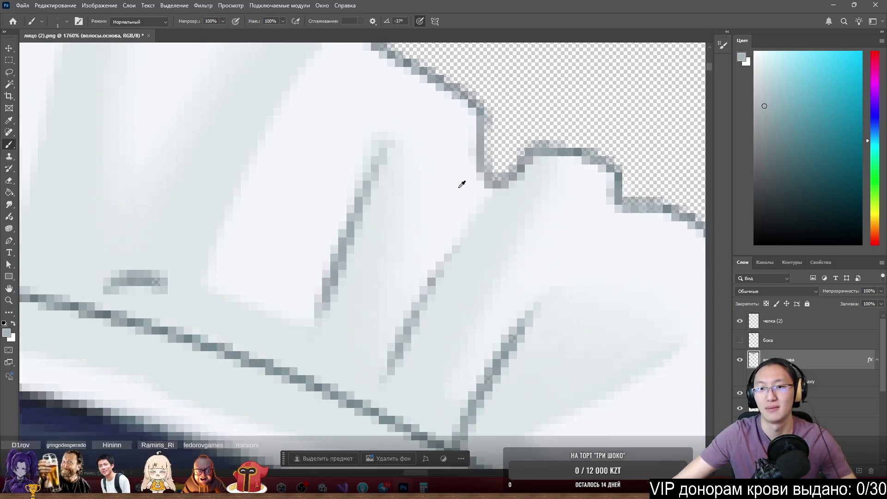
scroll(184, 168, up, 5)
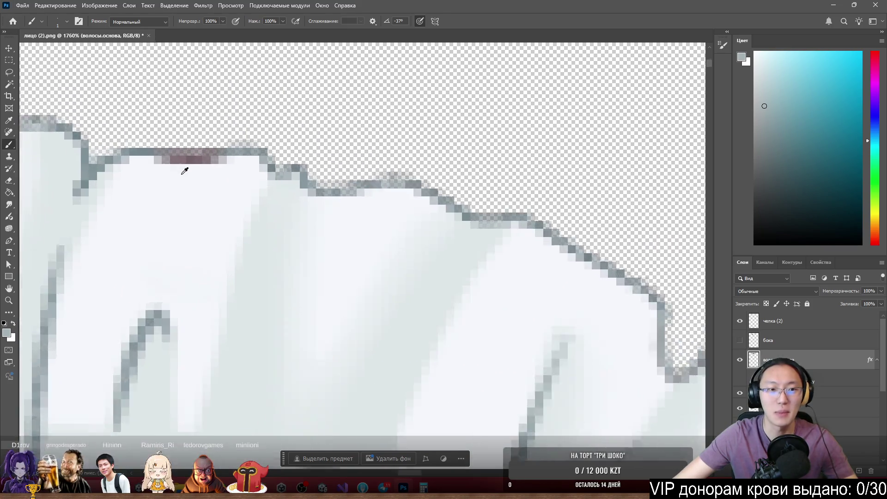
scroll(323, 245, up, 2)
scroll(323, 245, left, 2)
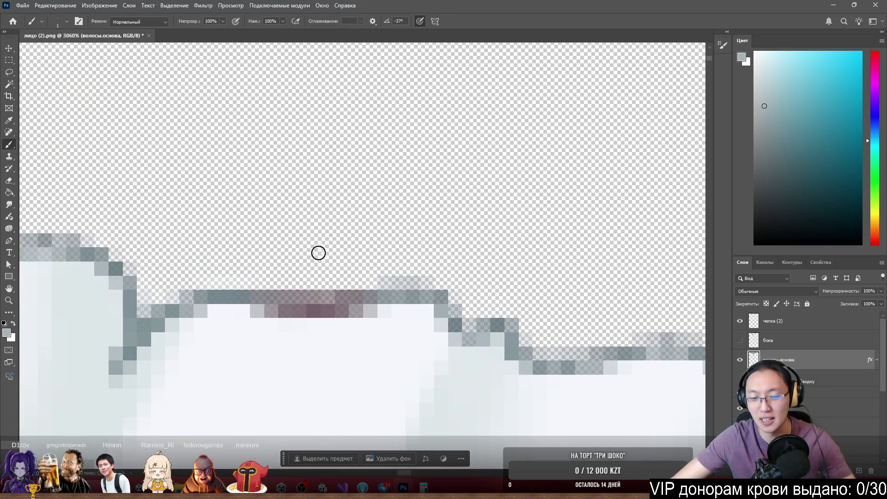
scroll(367, 240, down, 2)
drag(280, 216, 307, 245)
key(e)
mouse_move(287, 182)
mouse_down()
mouse_move(291, 220)
mouse_move(325, 220)
mouse_up()
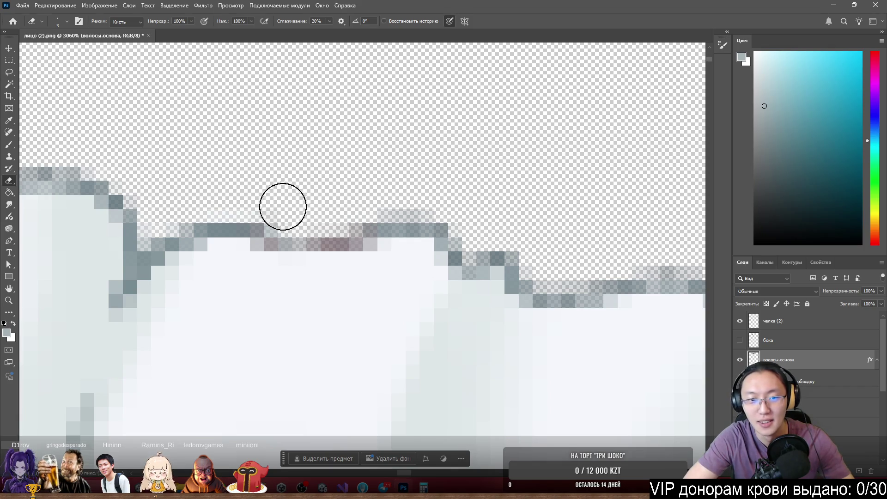
key(b)
mouse_move(251, 236)
mouse_down()
mouse_move(362, 242)
mouse_move(382, 228)
mouse_move(398, 239)
mouse_up()
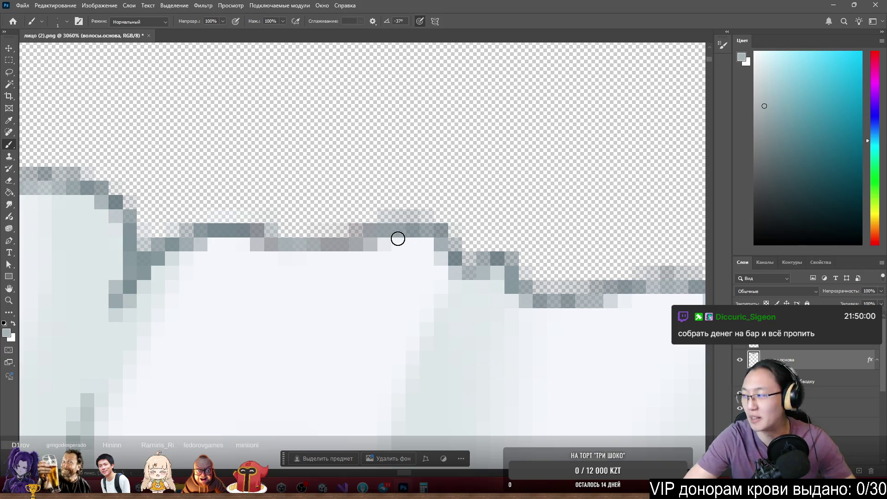
scroll(471, 222, down, 10)
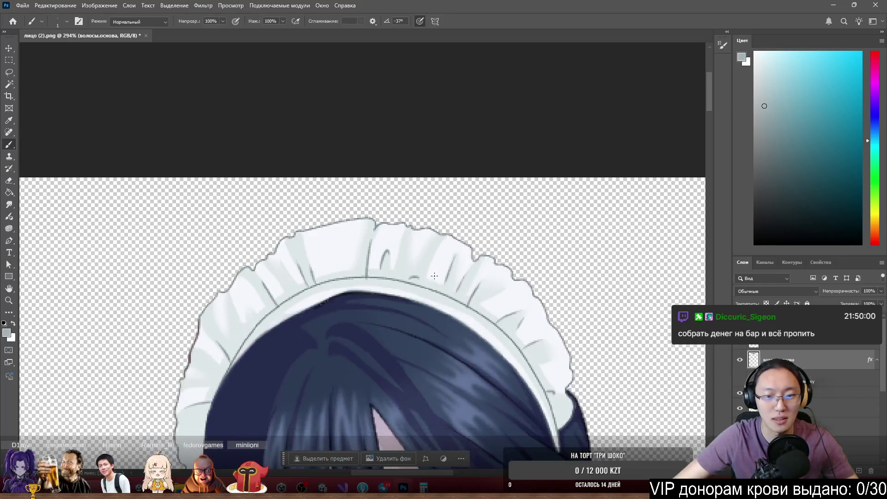
Erase the dark mauve fringe running down the headband's left outer edge
scroll(430, 275, up, 10)
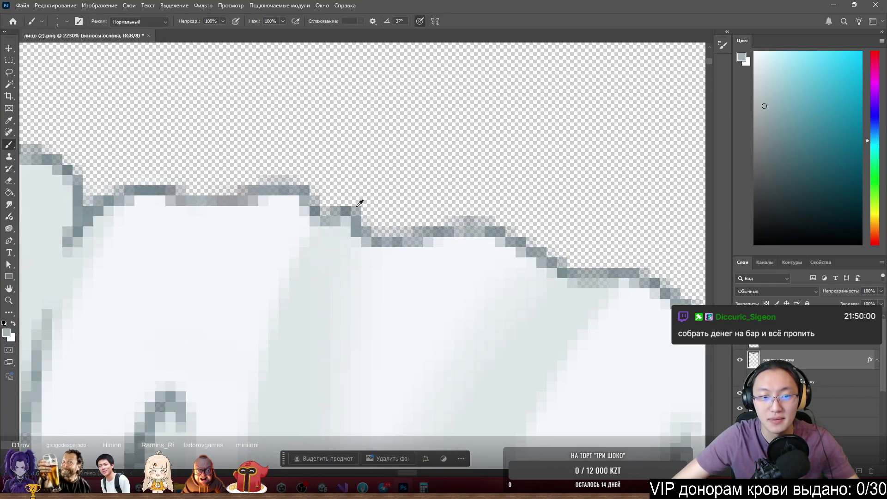
scroll(369, 194, down, 8)
scroll(185, 229, up, 3)
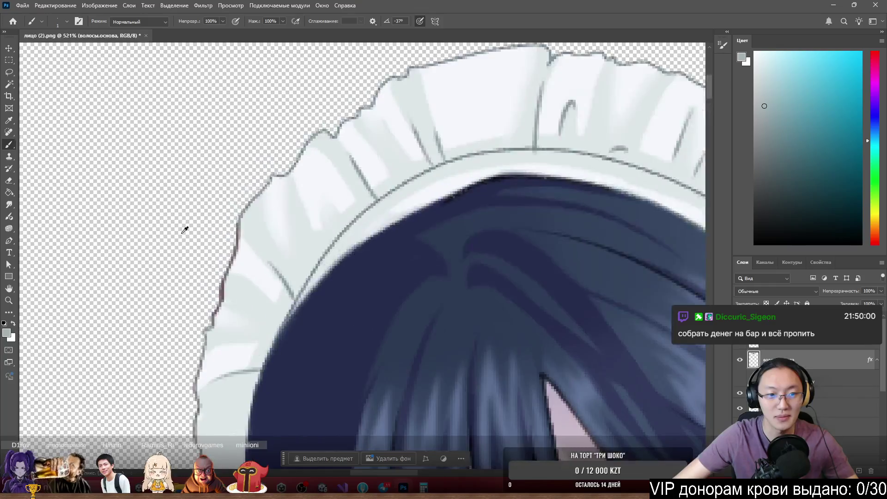
scroll(185, 230, up, 5)
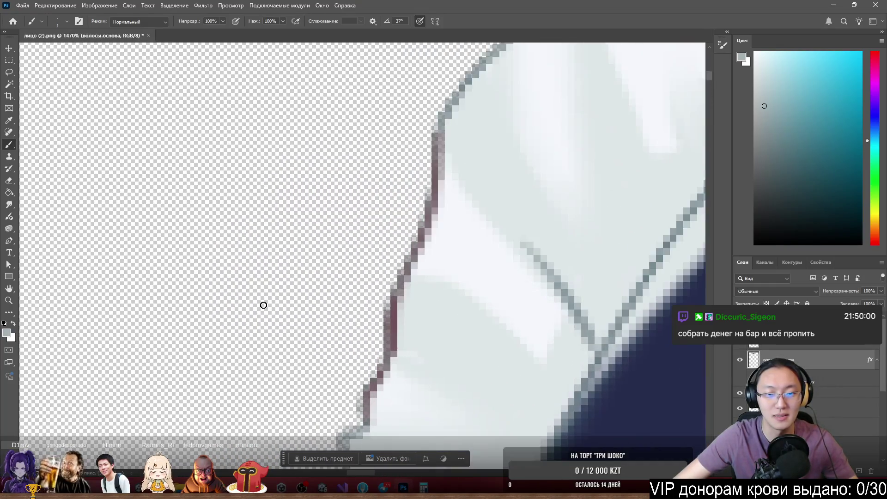
scroll(324, 268, down, 1)
key(e)
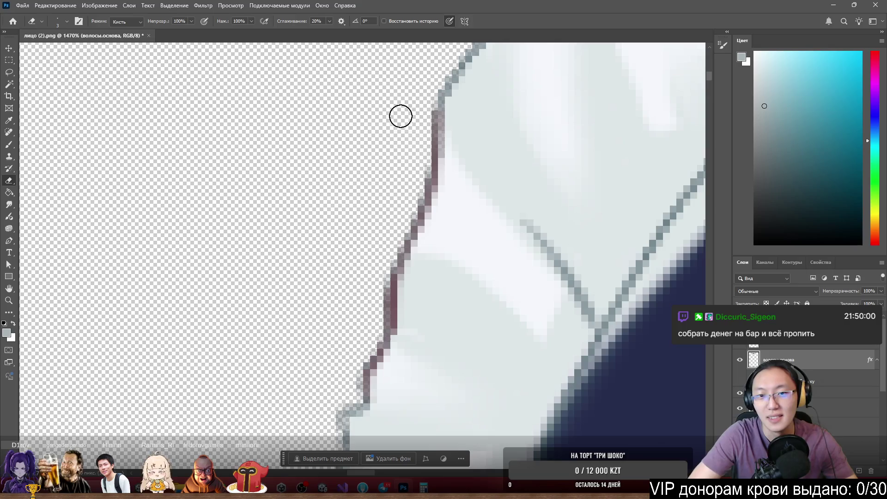
mouse_move(420, 107)
mouse_down()
mouse_move(424, 138)
mouse_move(422, 113)
mouse_move(426, 131)
mouse_move(408, 208)
mouse_move(358, 361)
mouse_up()
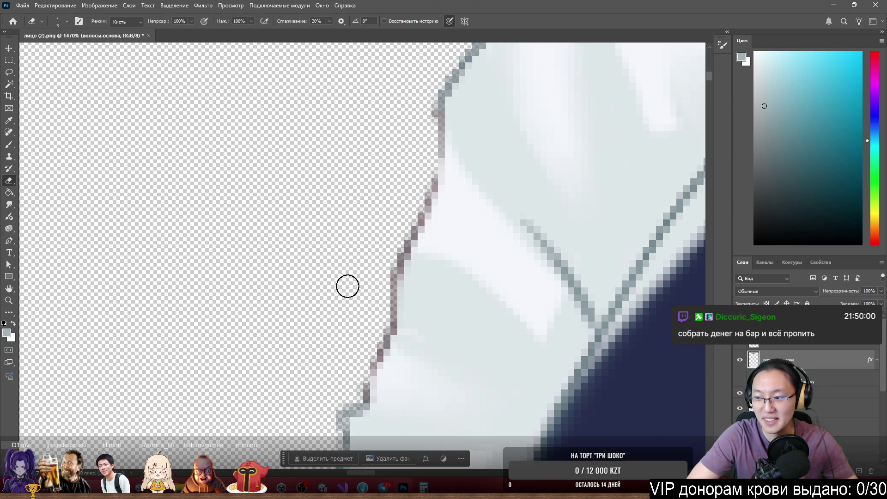
key(b)
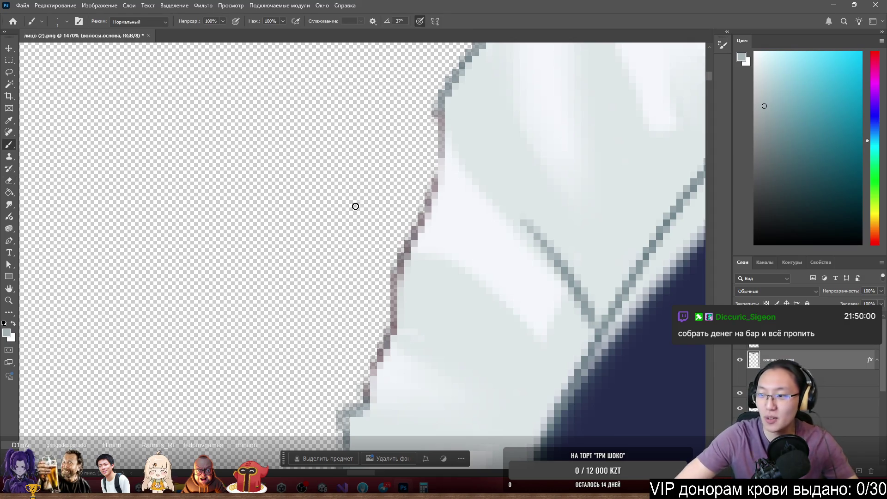
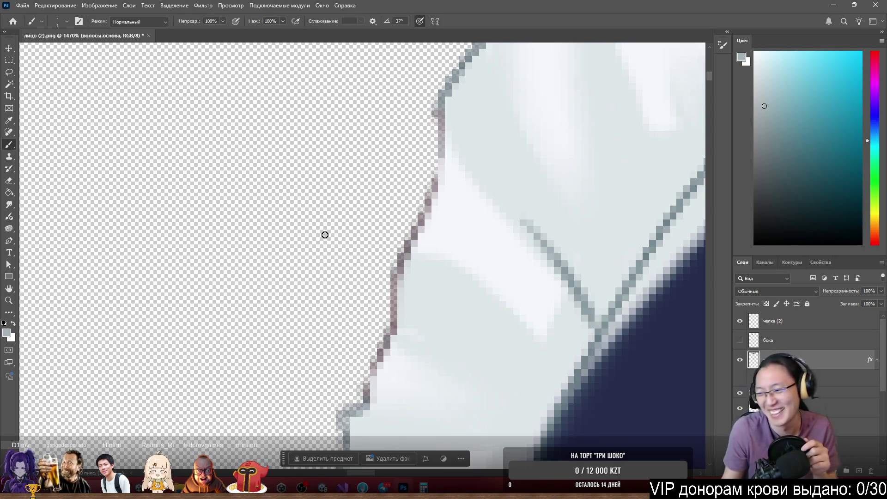
Erase the pinkish fringe pixels along the headdress frill's lower edge
key(e)
scroll(322, 234, up, 1)
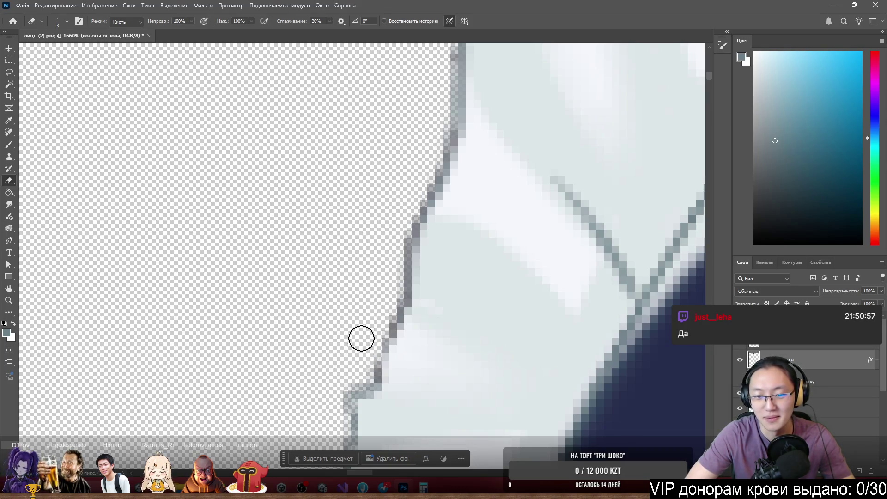
scroll(427, 224, down, 3)
scroll(370, 192, down, 5)
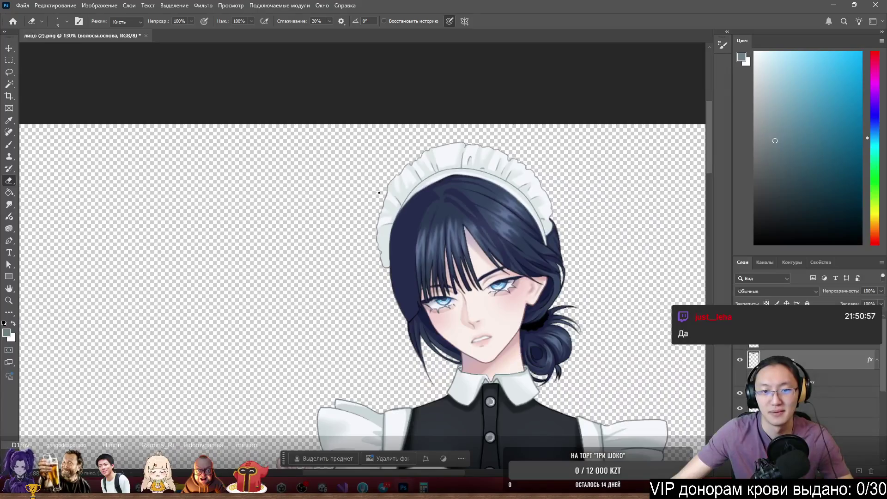
scroll(432, 192, up, 4)
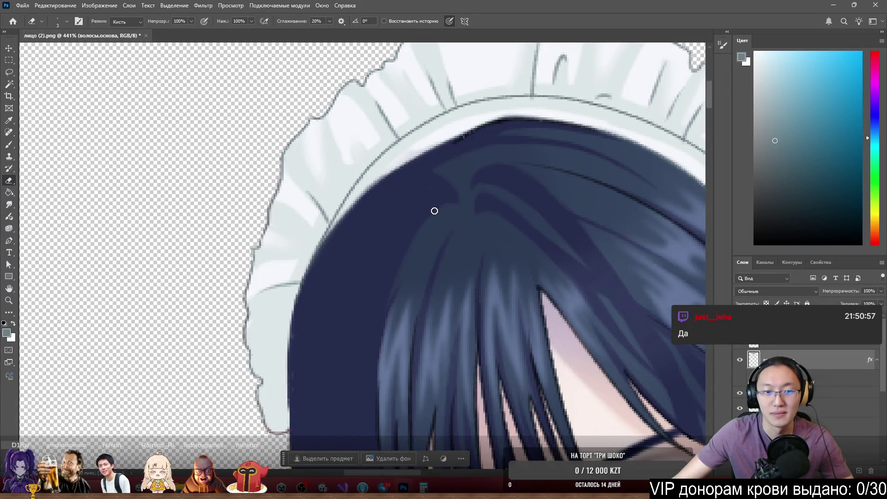
scroll(260, 340, down, 3)
scroll(223, 352, up, 3)
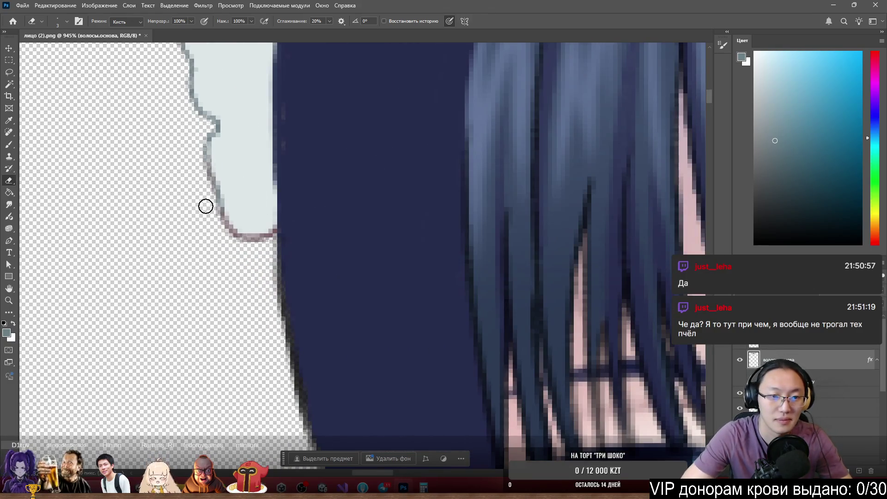
mouse_move(211, 204)
mouse_down()
mouse_move(228, 235)
mouse_move(255, 240)
mouse_move(214, 206)
mouse_move(262, 243)
mouse_up()
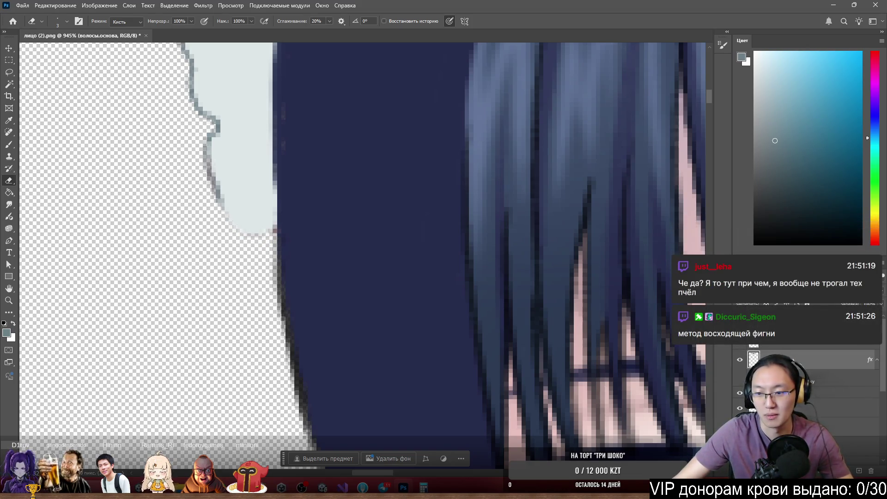
Erase the grey fringe pixels along the frill's left edge
key(backslash)
key(backslash)
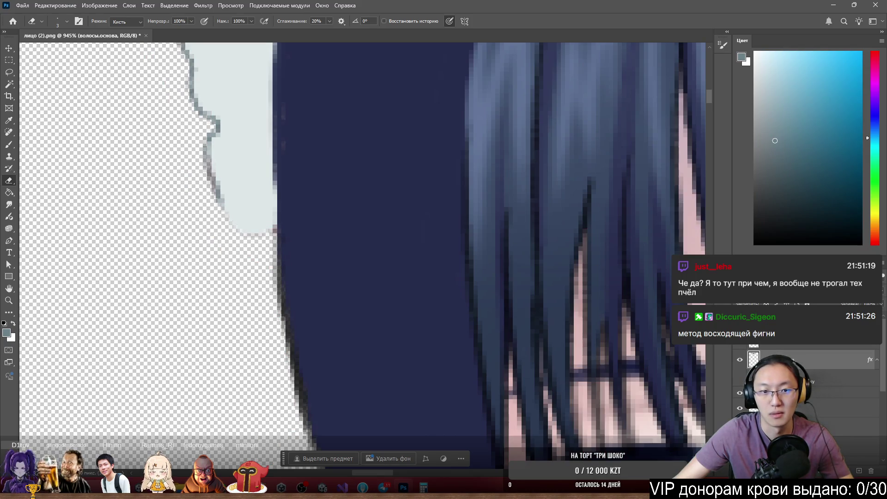
scroll(287, 125, down, 5)
scroll(271, 125, up, 5)
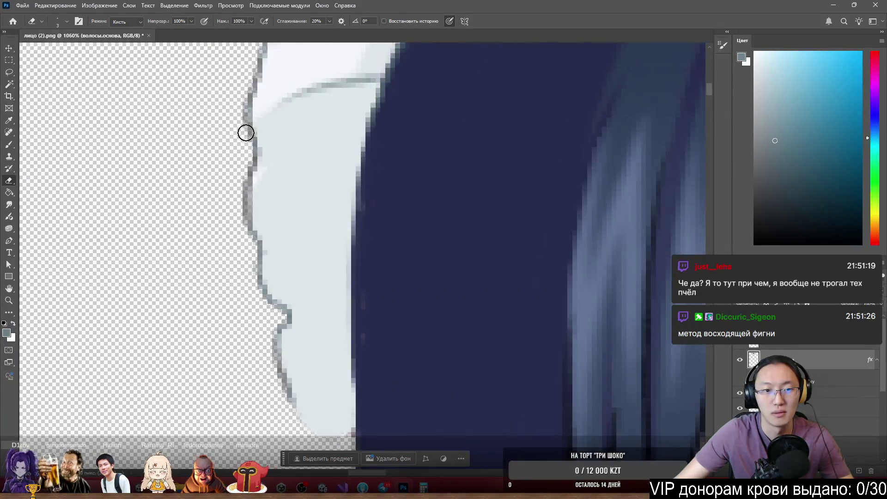
scroll(240, 147, up, 3)
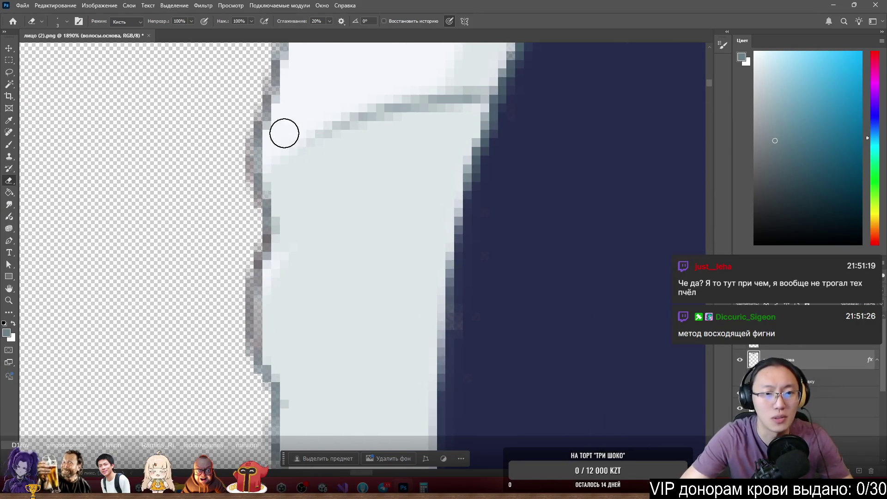
mouse_move(236, 161)
mouse_down()
mouse_move(250, 224)
mouse_move(245, 105)
mouse_move(262, 73)
mouse_up()
Repaint a clean grey outline along the frill's left edge with the Brush
key(b)
mouse_move(255, 130)
mouse_down()
mouse_move(267, 222)
mouse_move(258, 137)
mouse_move(272, 44)
mouse_up()
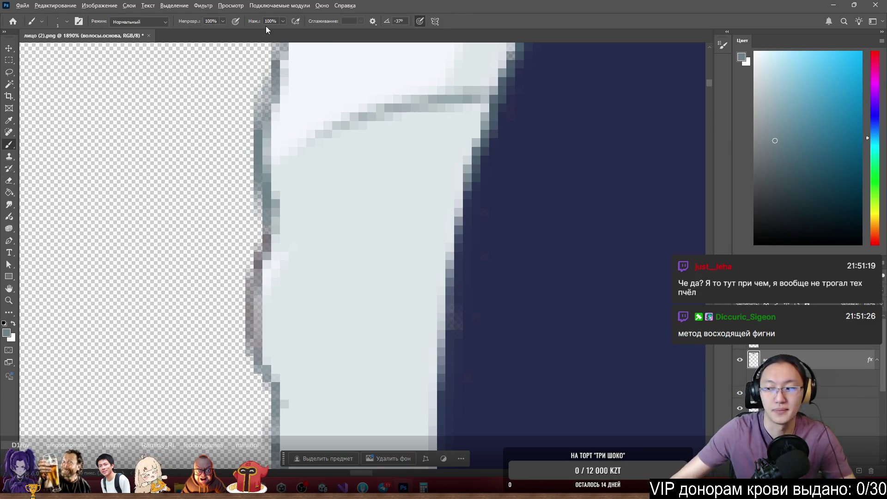
scroll(359, 300, down, 3)
scroll(358, 300, down, 3)
scroll(464, 262, up, 4)
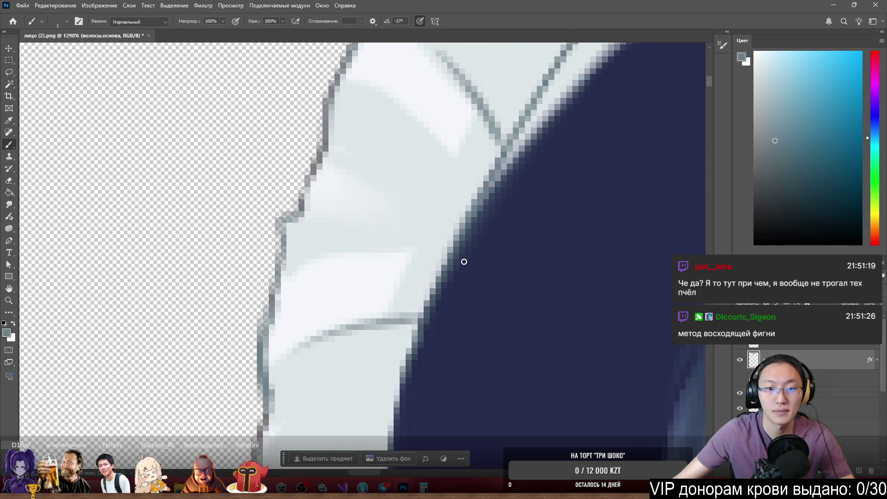
Erase rough pixels on the frill outline and paint a dark line down its left edge
key(e)
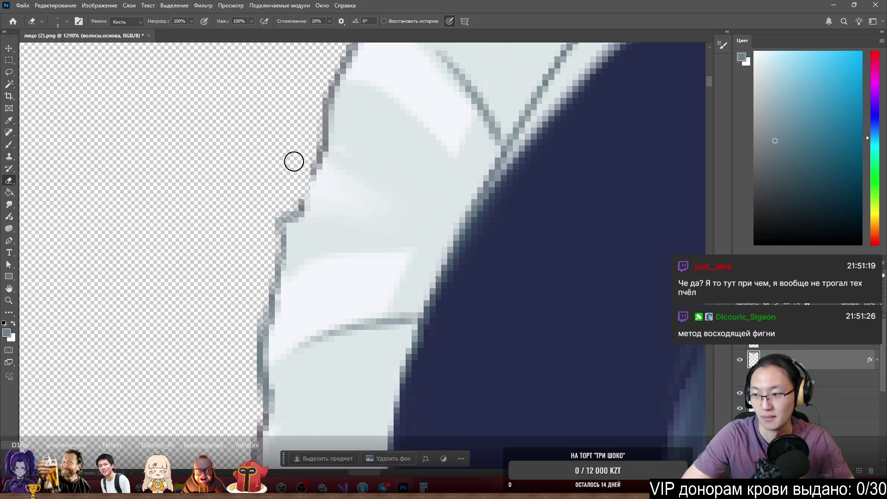
mouse_move(309, 143)
mouse_down()
mouse_move(300, 204)
mouse_move(319, 152)
mouse_move(301, 216)
mouse_up()
key(b)
drag(322, 146, 301, 214)
scroll(322, 186, down, 3)
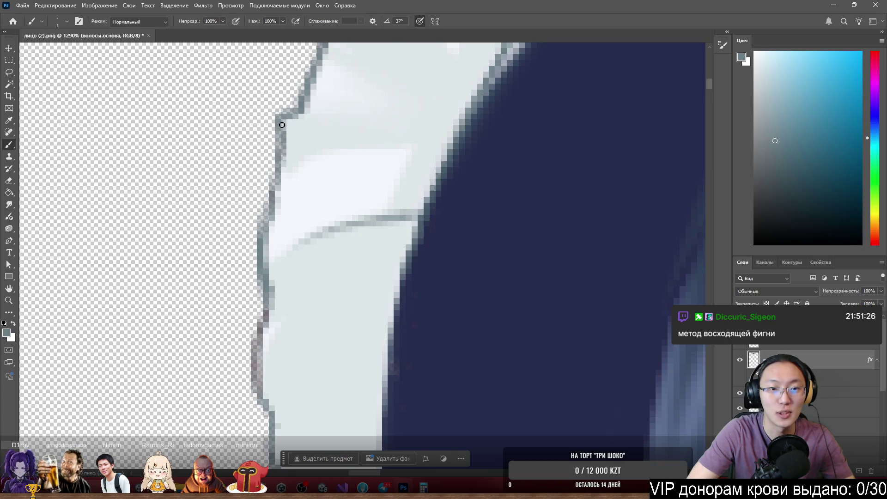
Erase a stray pixel and the lower-left outline, then redraw the grey outline along the left edge
key(e)
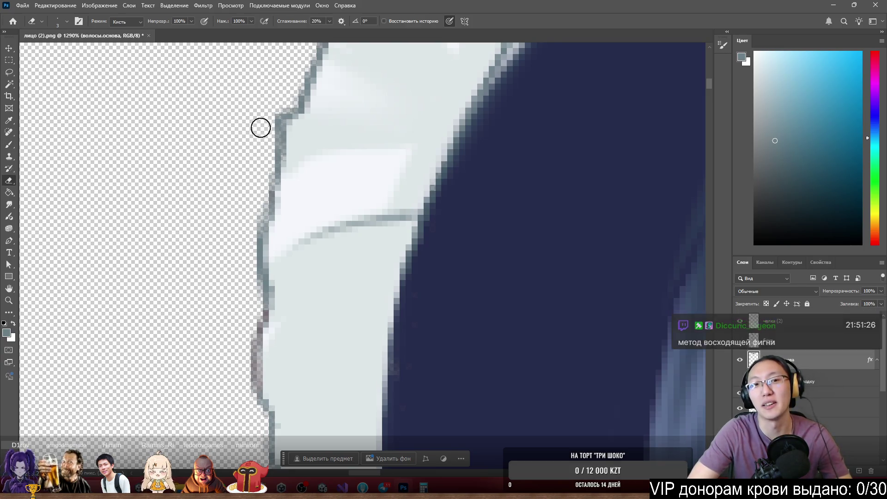
click(277, 116)
key(b)
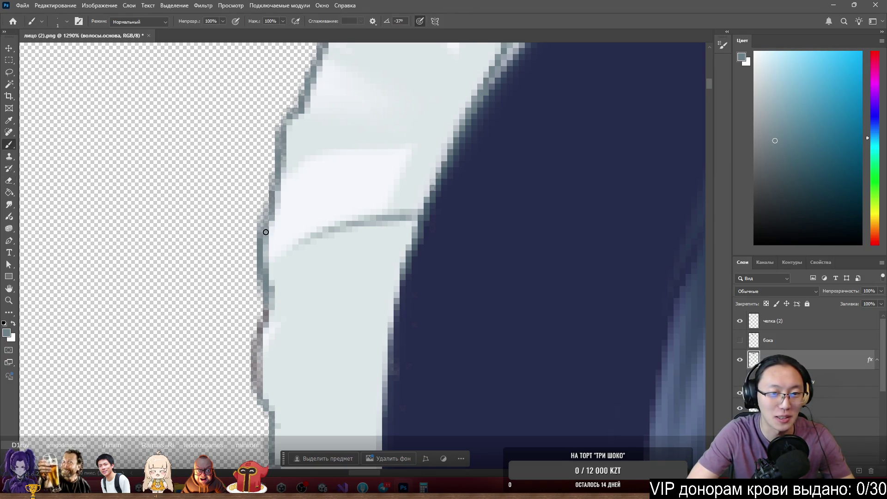
scroll(254, 319, down, 5)
key(e)
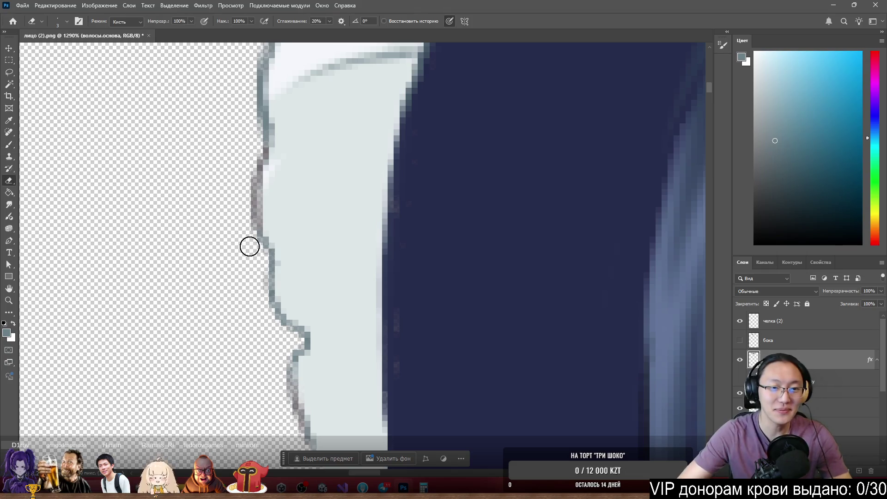
drag(257, 175, 256, 228)
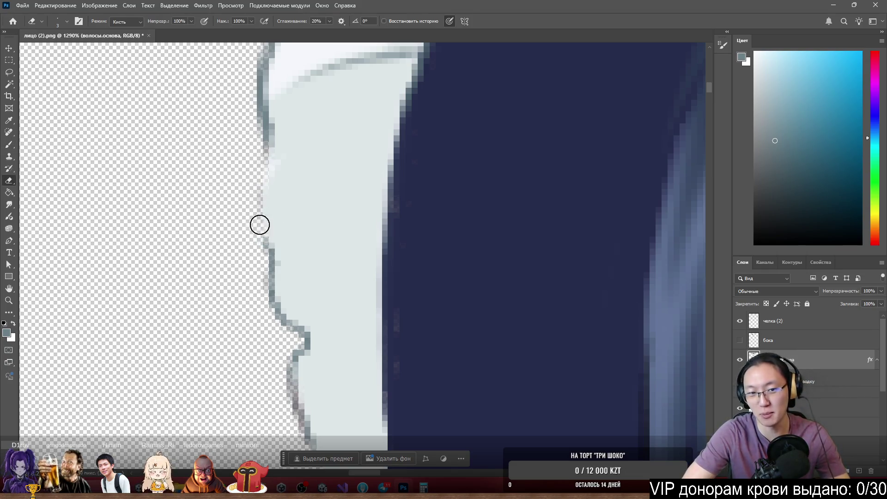
key(b)
mouse_move(266, 154)
mouse_down()
mouse_move(255, 200)
mouse_move(259, 185)
mouse_move(284, 203)
mouse_up()
Sample the grey-blue outline colour and repaint the lower frill edge, discarding a light-coloured stroke
alt+click(281, 210)
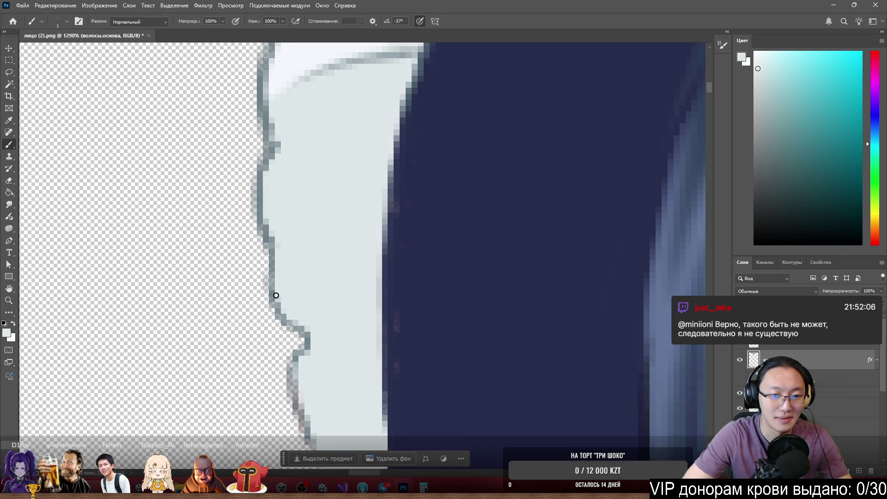
drag(274, 246, 279, 295)
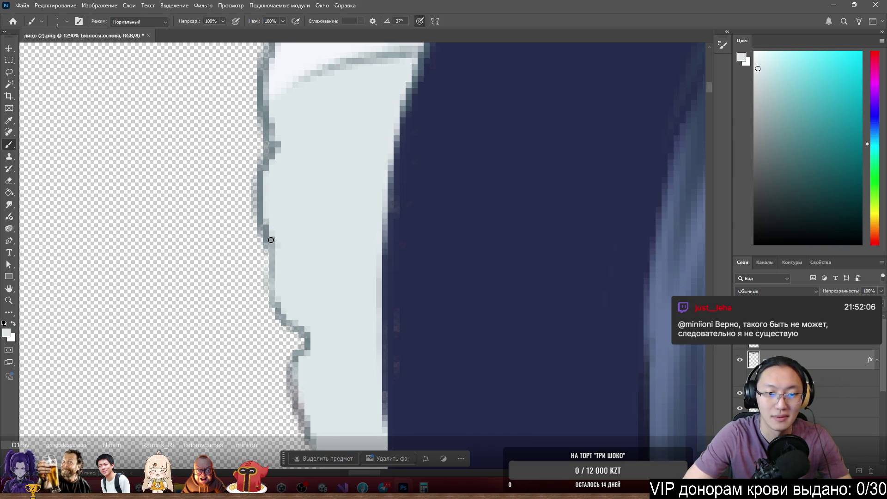
key(ctrl+z)
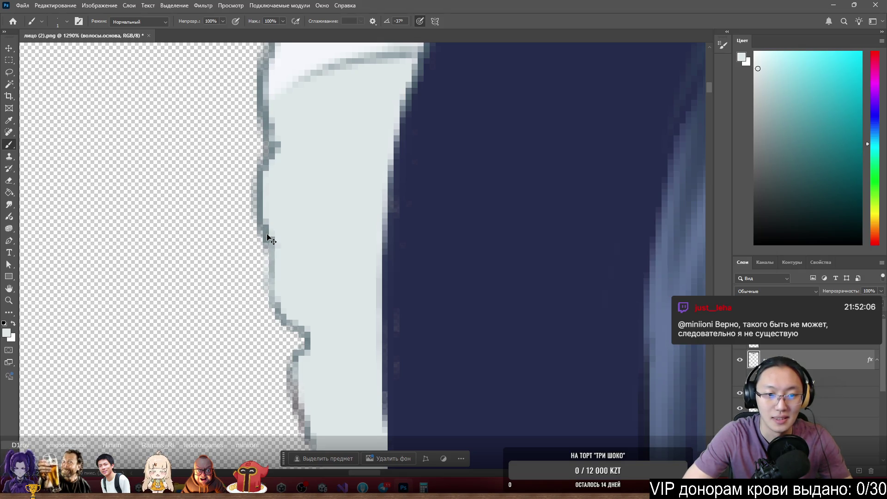
alt+click(270, 238)
mouse_move(267, 243)
mouse_down()
mouse_move(272, 296)
mouse_move(271, 286)
mouse_up()
alt+click(285, 294)
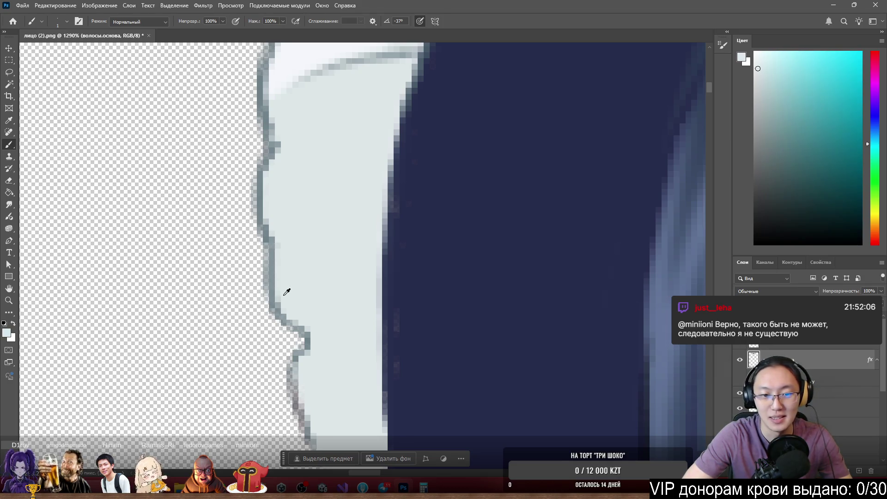
alt+click(270, 236)
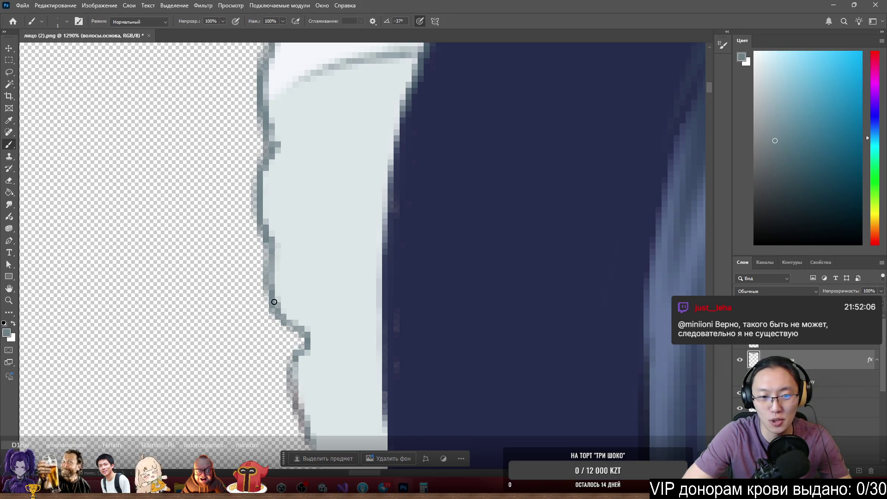
scroll(405, 231, down, 5)
scroll(404, 231, up, 5)
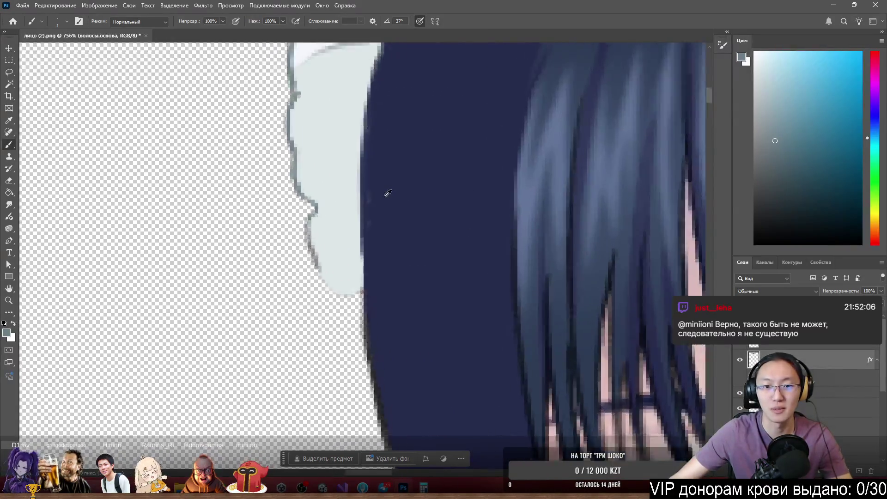
Sample the bonnet's grey and draw the outline around the ruffle's bottom curve and up its left edge
alt+click(357, 171)
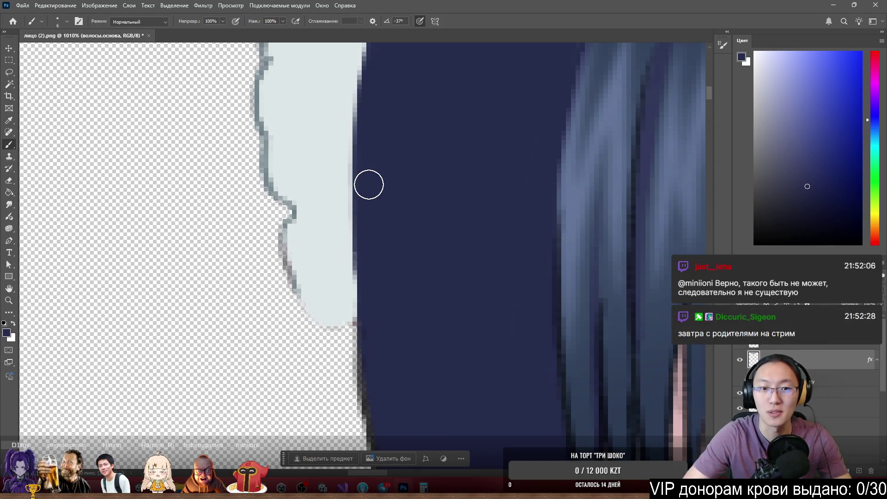
alt+scroll(322, 197, up, 3)
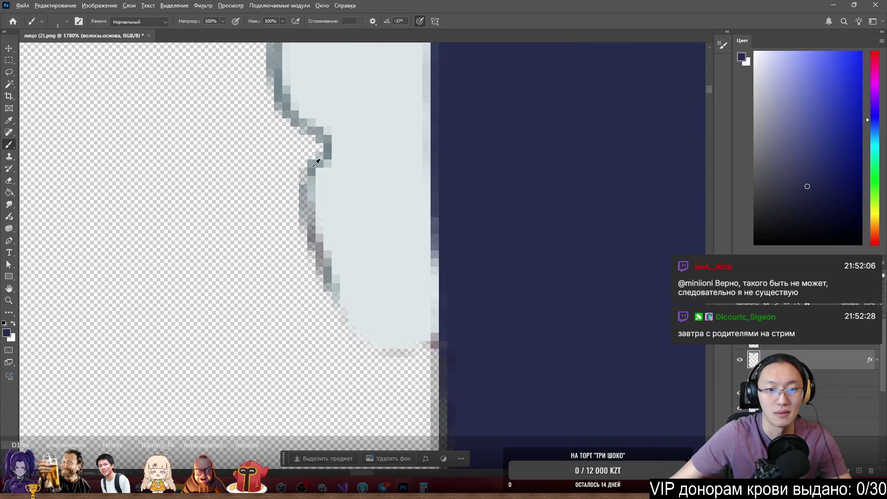
alt+scroll(475, 162, down, 5)
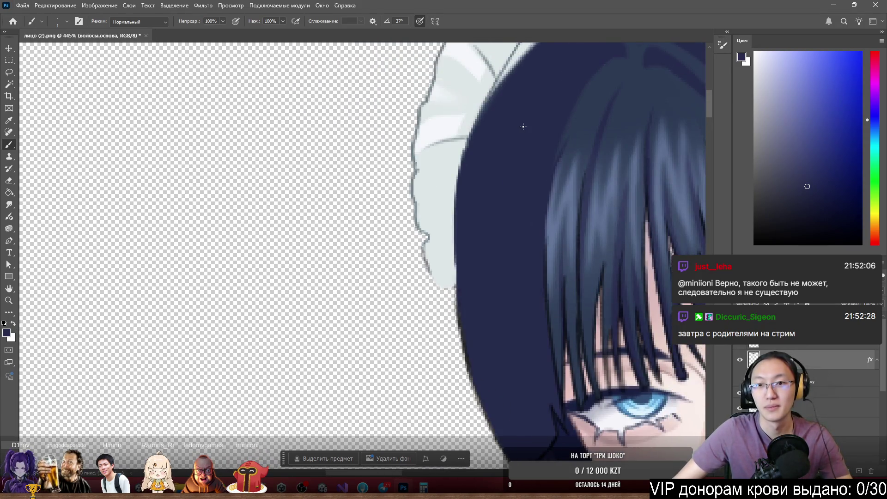
alt+scroll(474, 82, up, 2)
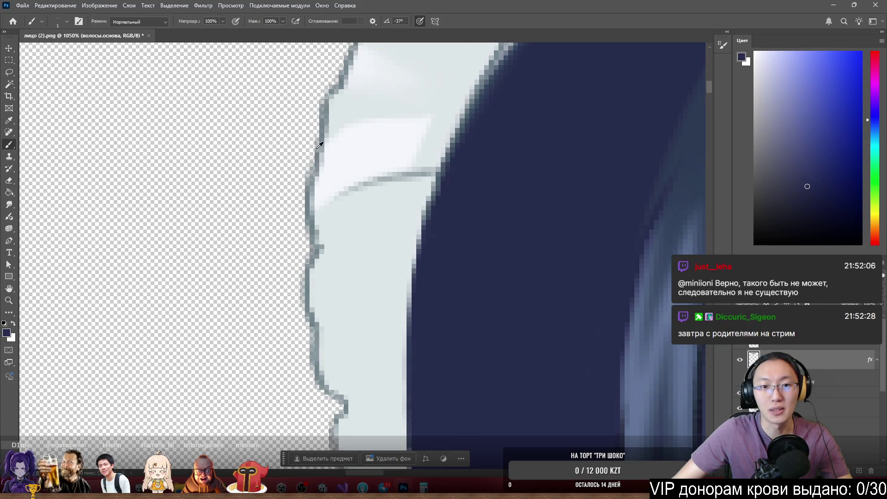
alt+click(353, 84)
scroll(395, 224, down, 3)
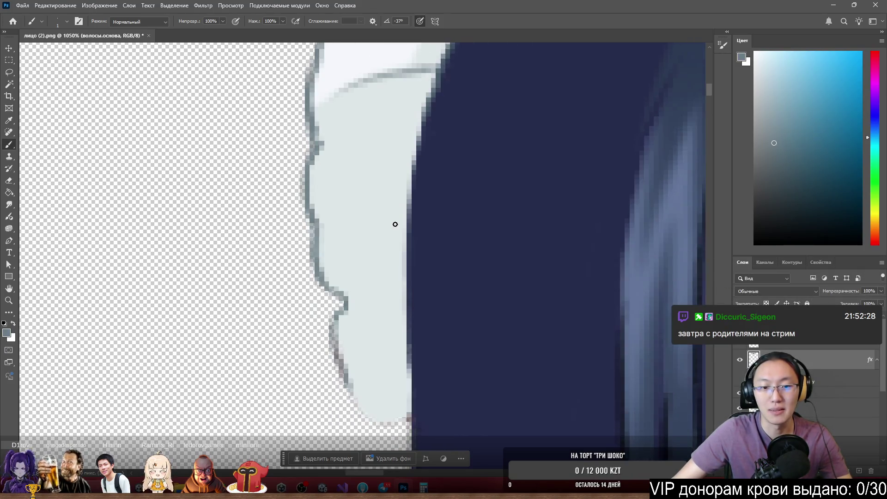
scroll(395, 224, down, 3)
alt+scroll(412, 277, up, 3)
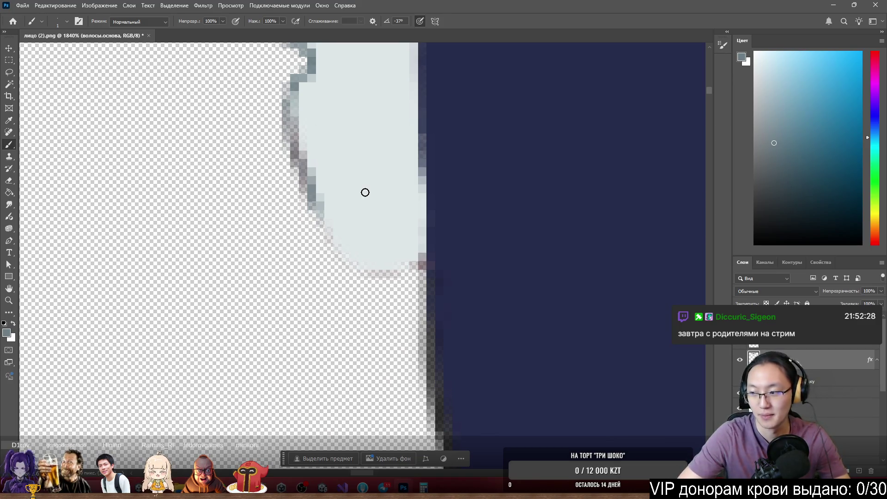
mouse_move(307, 176)
mouse_down()
mouse_move(293, 134)
mouse_move(349, 265)
mouse_move(368, 272)
mouse_move(417, 262)
mouse_move(388, 287)
mouse_move(369, 279)
mouse_up()
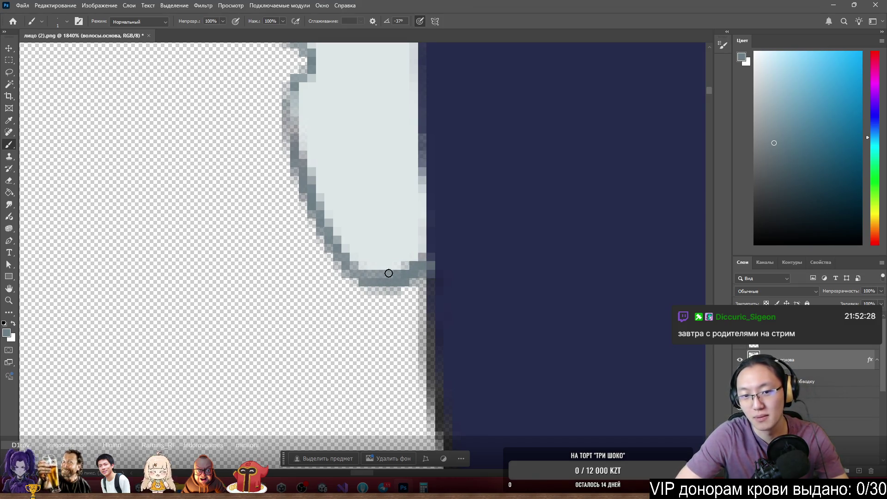
mouse_move(299, 90)
mouse_down()
mouse_move(297, 84)
mouse_move(299, 184)
mouse_up()
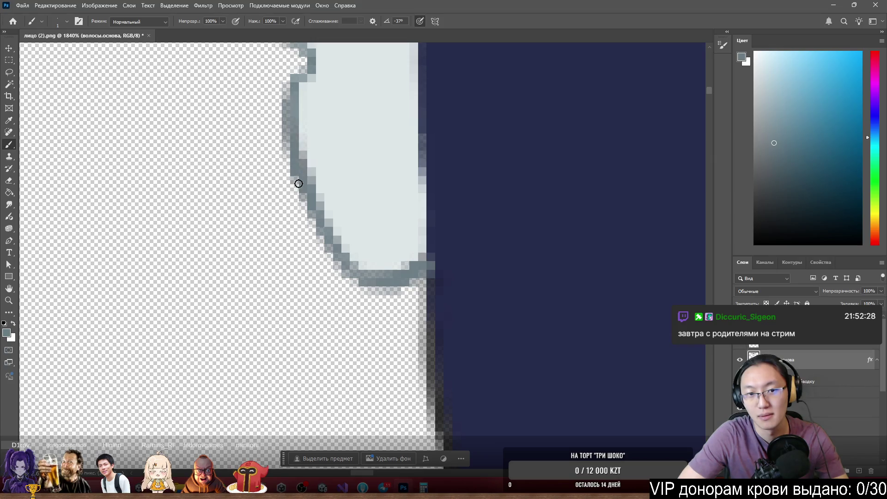
scroll(362, 306, down, 10)
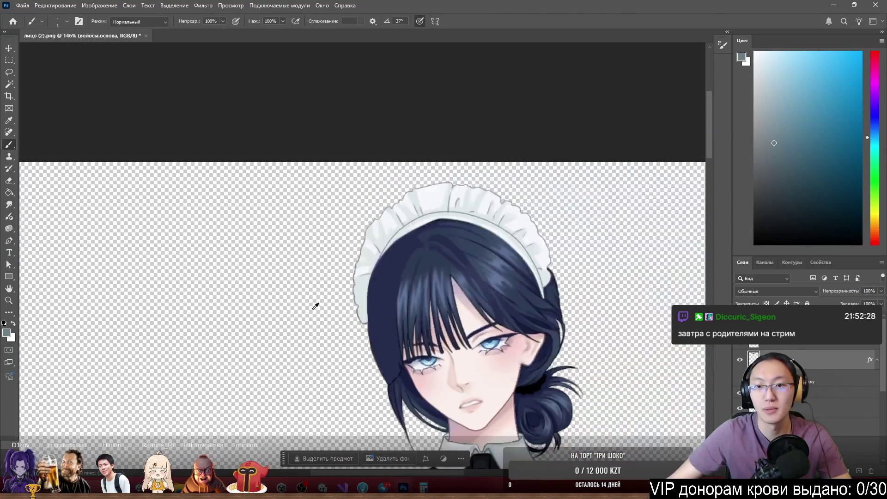
Erase stray pixels along the bonnet ruffle's grey outline
scroll(450, 290, up, 3)
scroll(325, 313, up, 2)
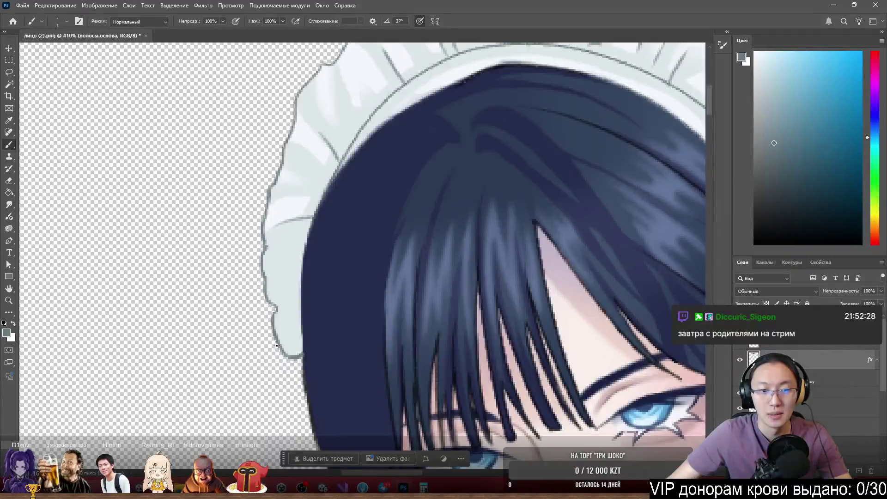
scroll(333, 238, down, 4)
scroll(282, 254, up, 5)
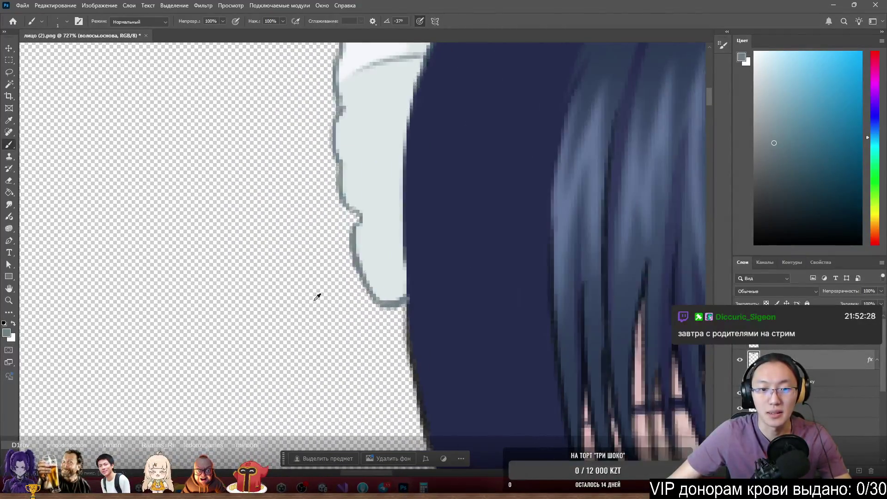
scroll(318, 297, up, 2)
key(e)
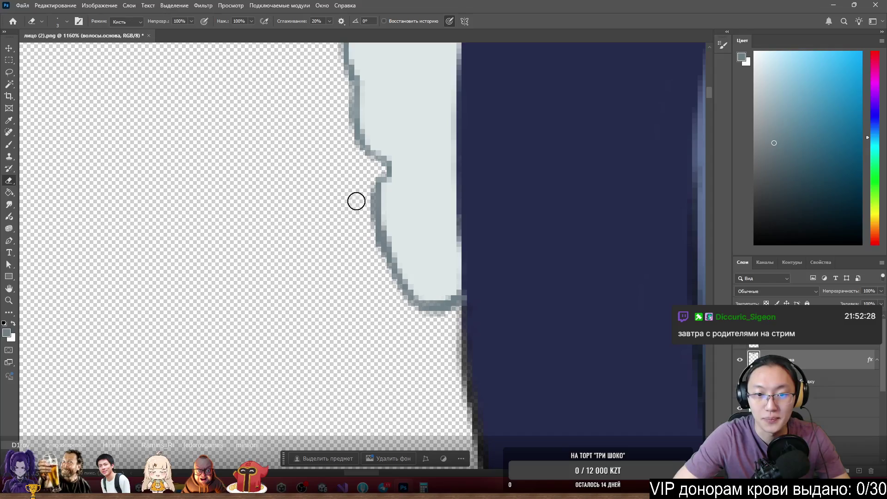
mouse_move(369, 242)
mouse_down()
mouse_move(414, 317)
mouse_move(441, 325)
mouse_up()
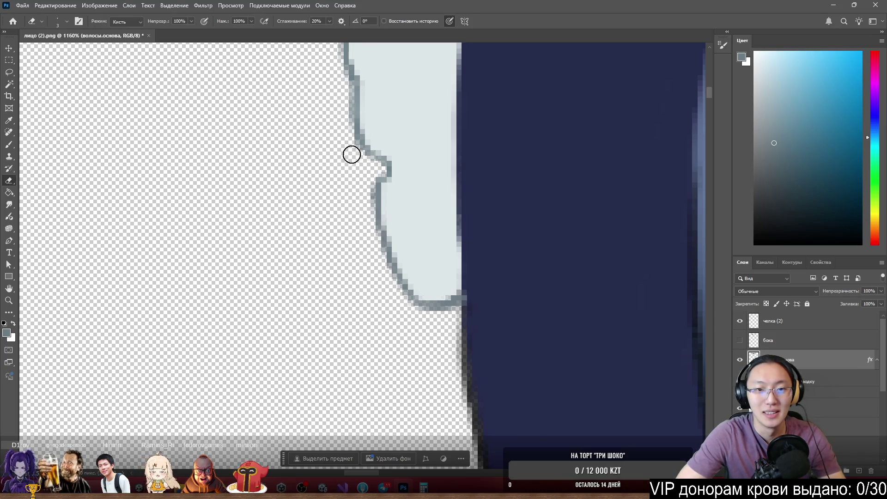
Check the ruffle outline while alternating Brush and Eraser, then zoom out to view the whole head
scroll(333, 203, down, 5)
scroll(327, 148, up, 4)
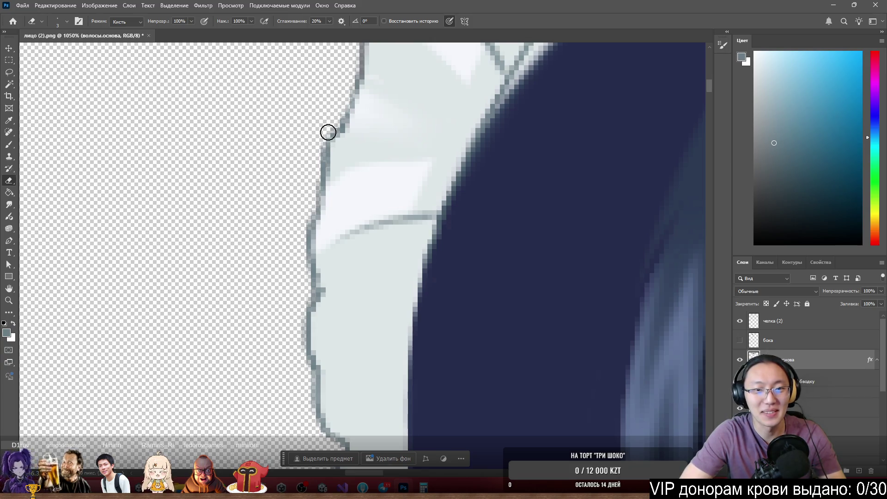
key(b)
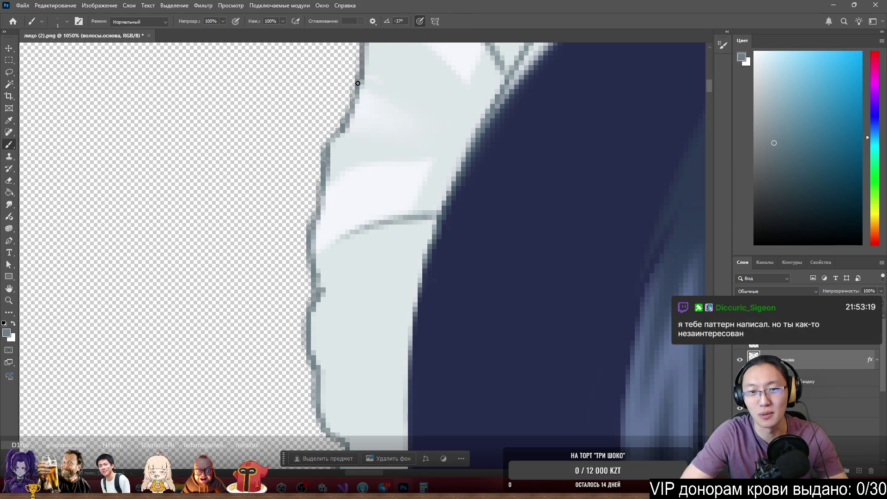
key(e)
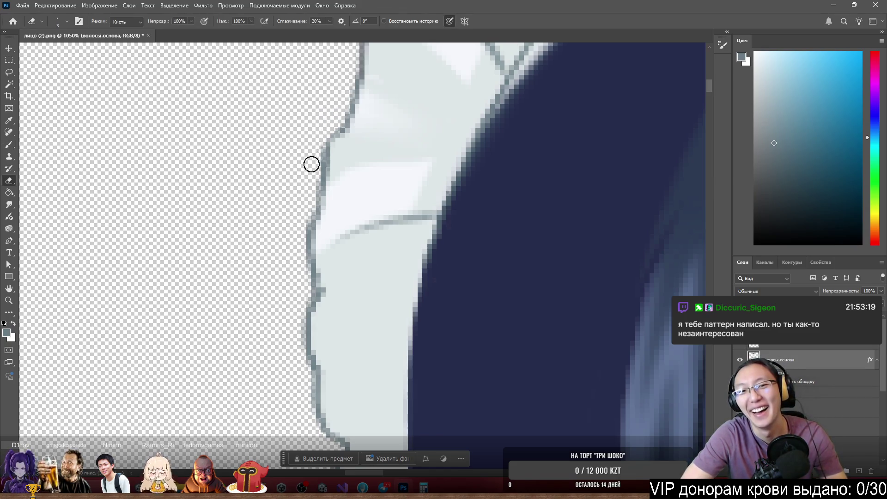
scroll(300, 154, down, 5)
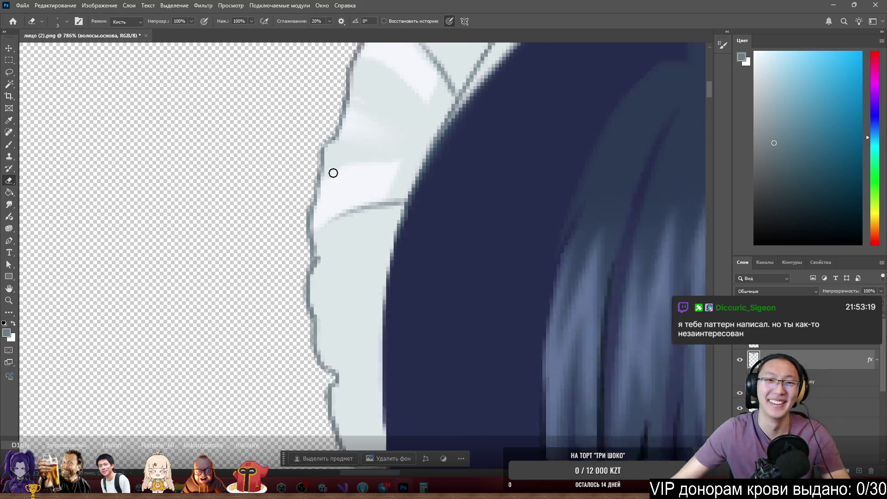
scroll(377, 143, up, 6)
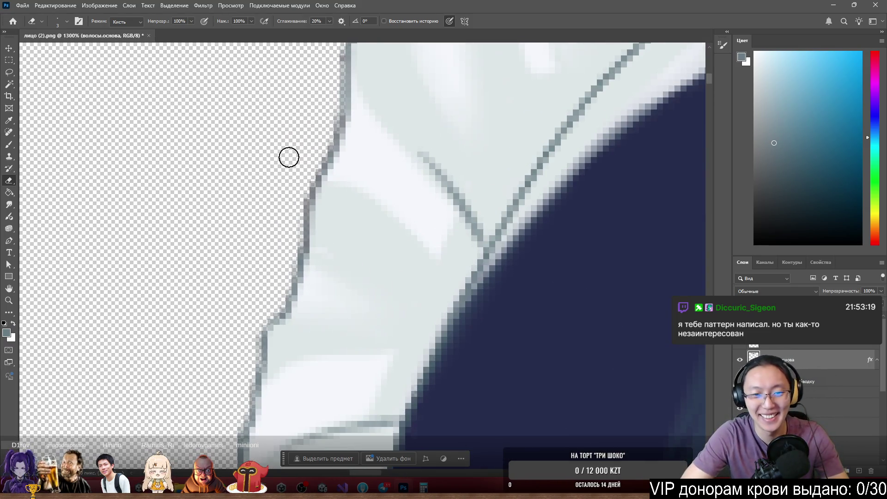
key(b)
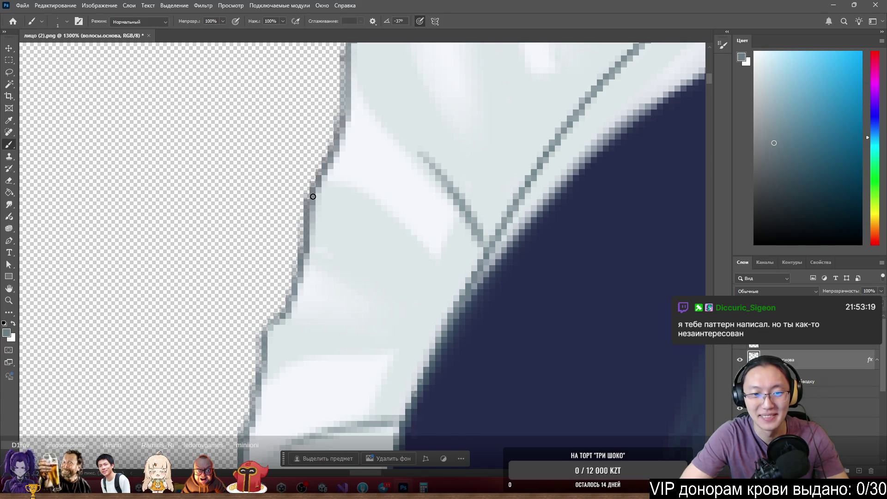
key(e)
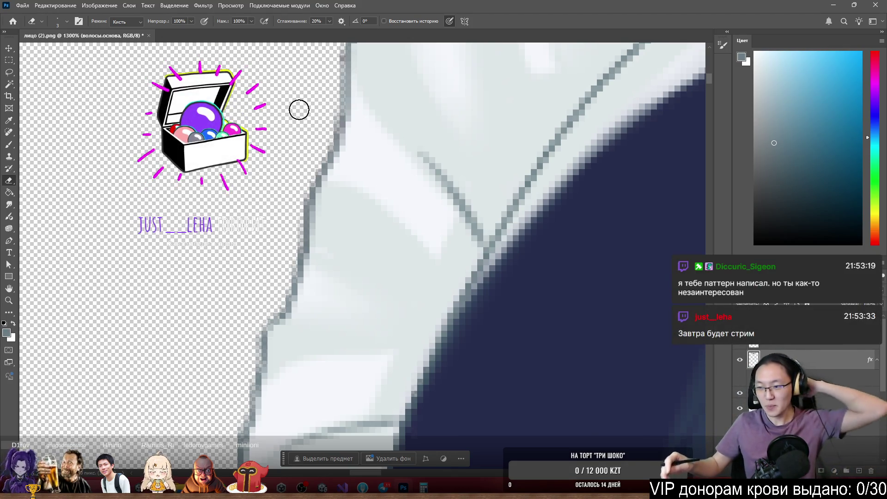
scroll(416, 175, down, 5)
scroll(471, 179, up, 4)
scroll(352, 232, down, 5)
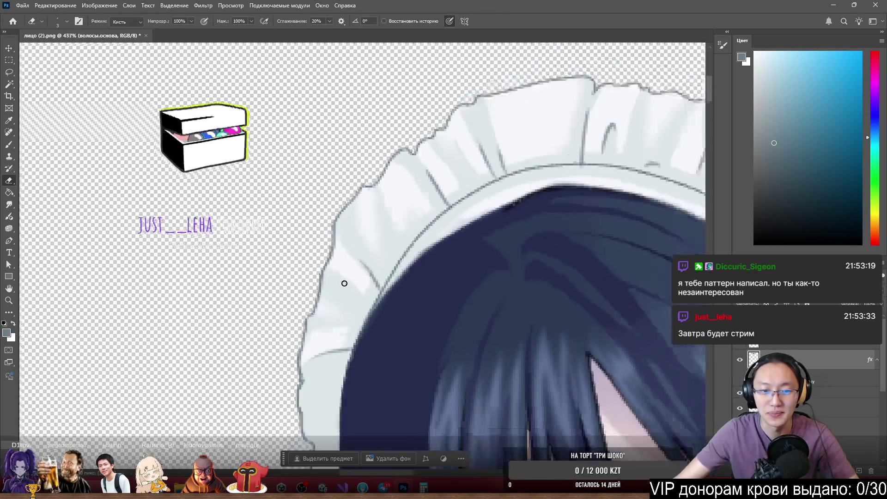
scroll(332, 314, up, 4)
scroll(324, 277, down, 5)
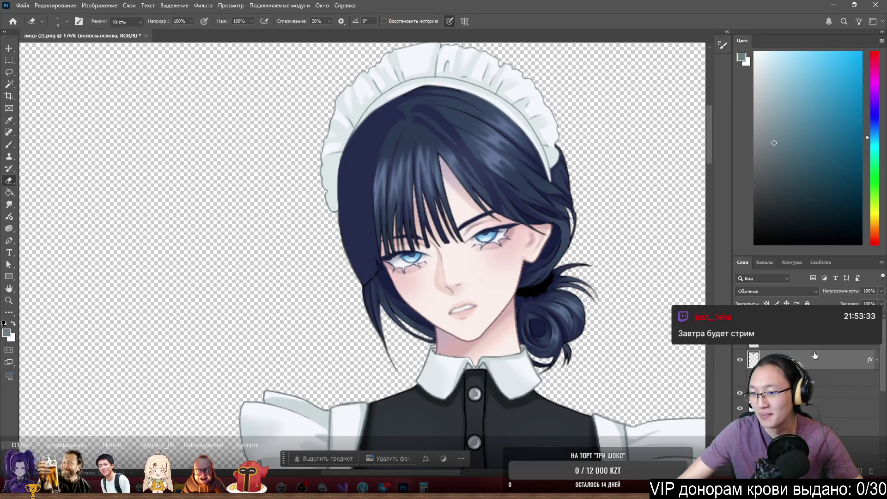
Show and select the бока side hair layer and nudge its strands 4 px left, undoing an accidental hair move
right_click(740, 344)
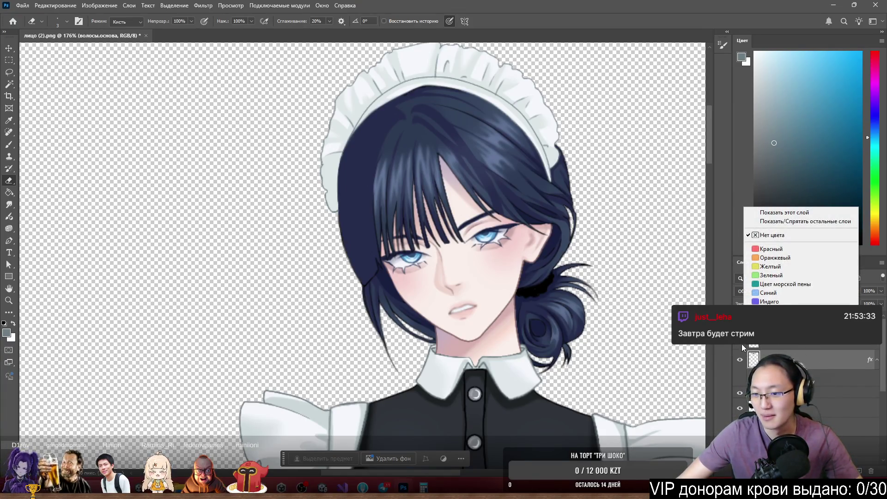
click(740, 344)
click(739, 344)
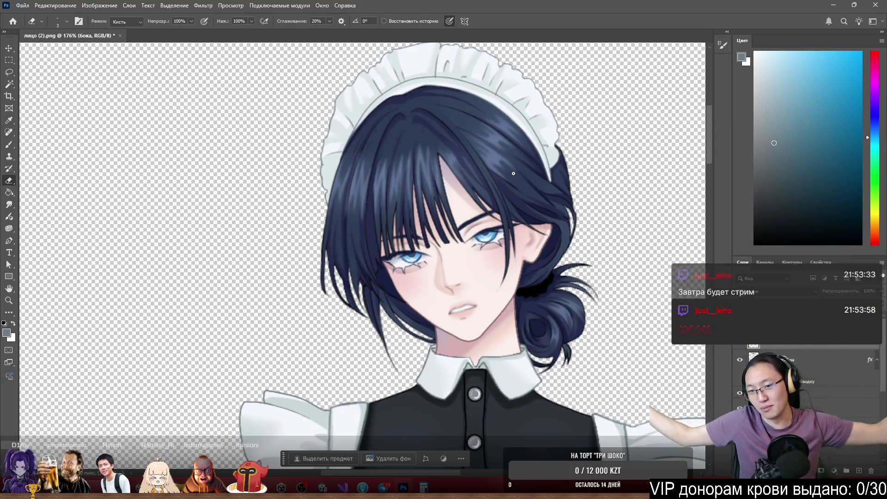
scroll(500, 195, up, 2)
scroll(501, 195, up, 1)
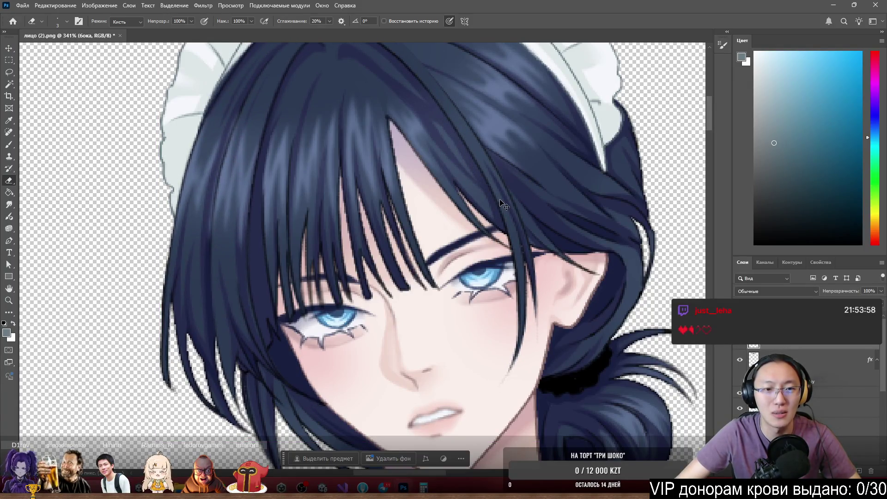
mouse_move(224, 252)
mouse_down()
mouse_move(190, 254)
mouse_move(224, 249)
mouse_up()
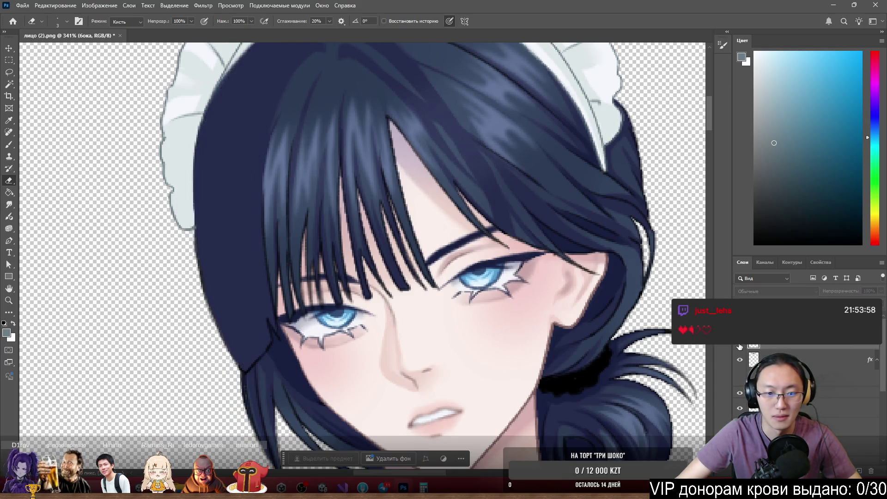
scroll(143, 331, up, 4)
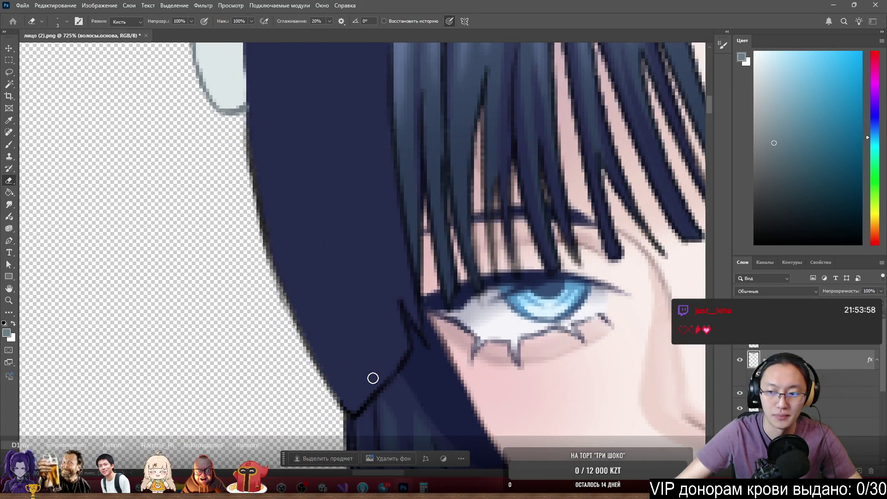
mouse_move(373, 377)
mouse_down()
mouse_move(288, 359)
mouse_move(344, 361)
mouse_up()
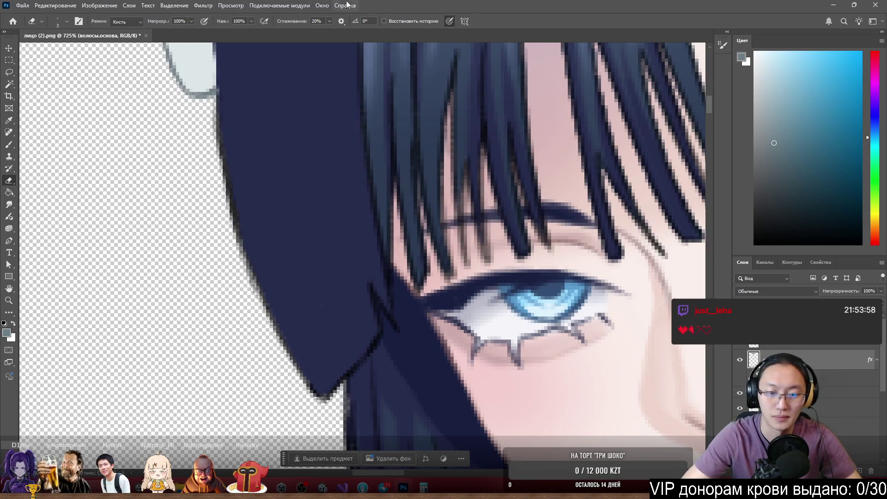
key(ctrl+z)
Reset colours to black and white, then erase and repaint the dark outline on the hair's left edge
key(d)
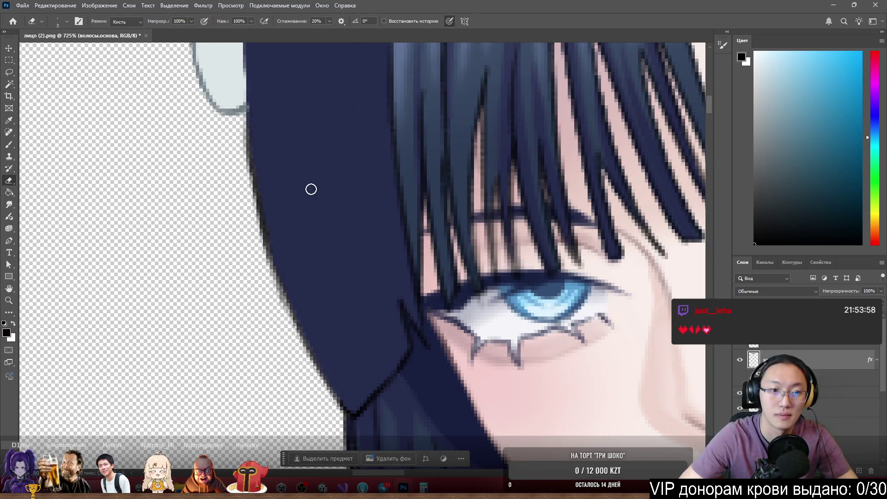
mouse_move(242, 129)
mouse_down()
mouse_move(255, 139)
mouse_move(257, 208)
mouse_move(288, 303)
mouse_up()
key(b)
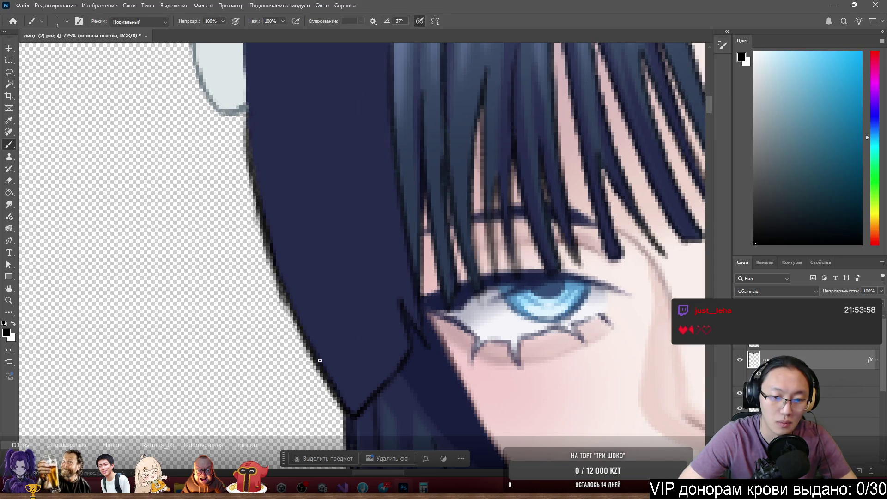
key(e)
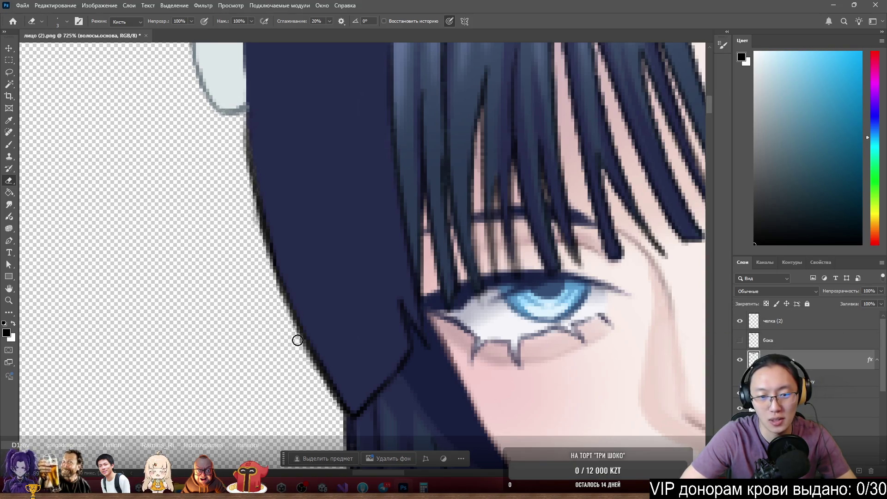
key(b)
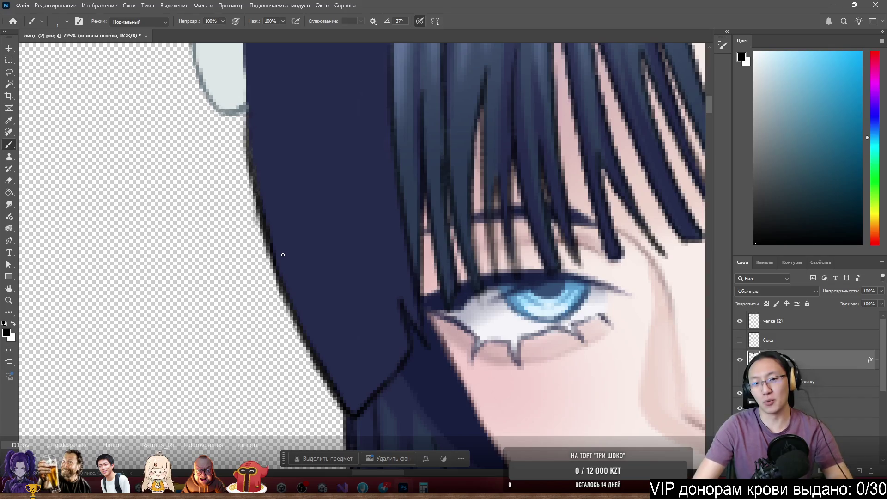
scroll(282, 254, down, 2)
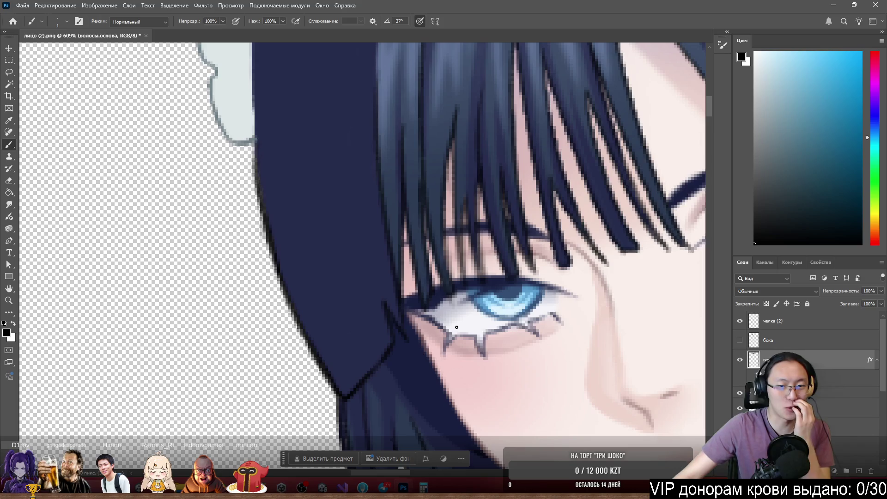
scroll(379, 256, down, 5)
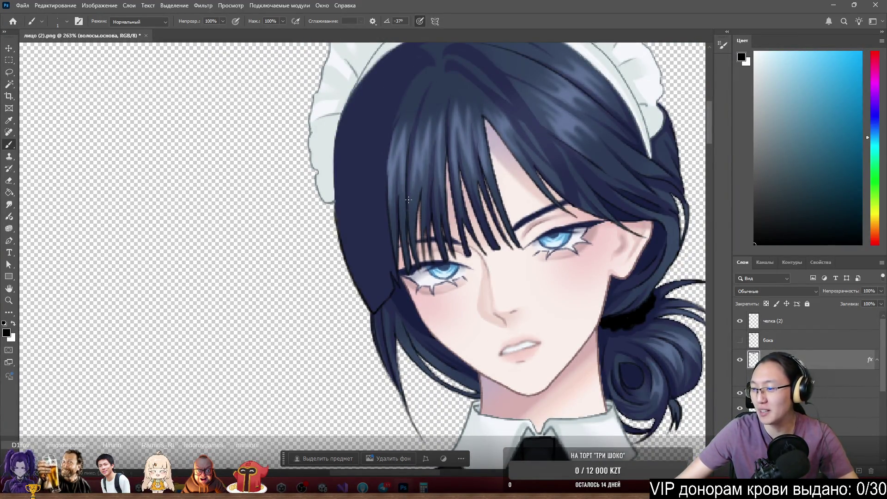
Undo the slight accidental shift of the hair layer
scroll(409, 200, up, 3)
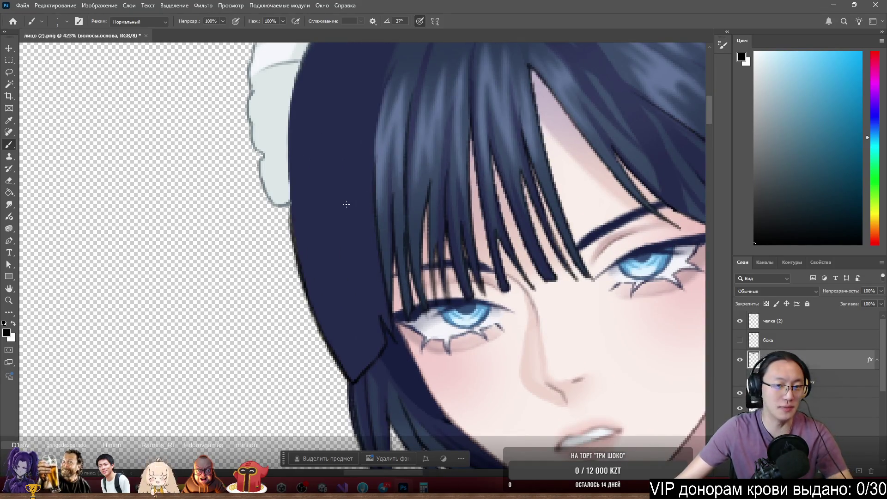
scroll(346, 204, down, 4)
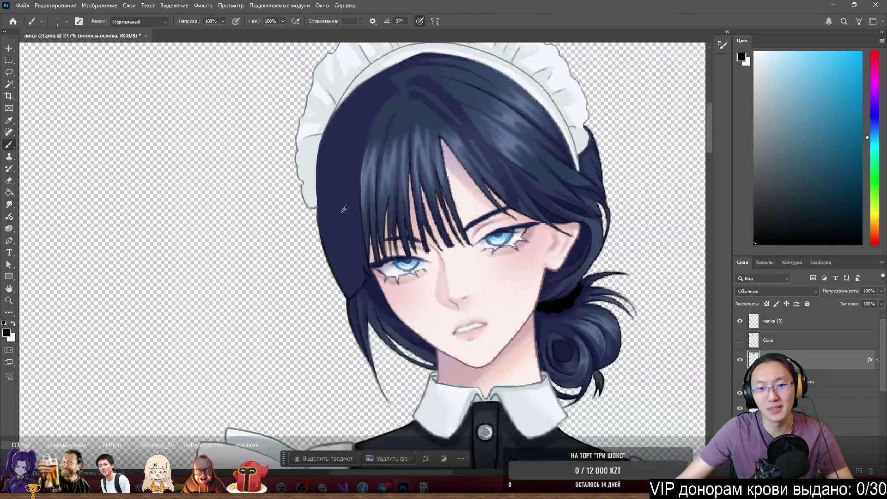
scroll(346, 208, up, 3)
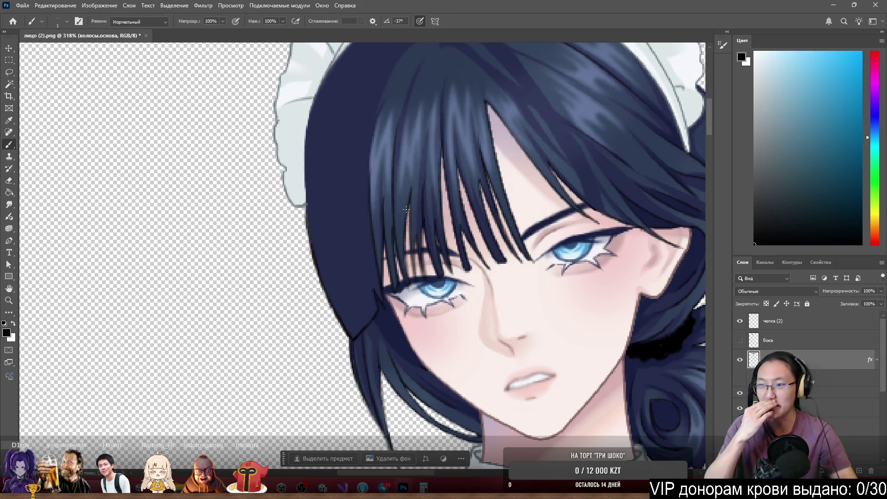
scroll(403, 158, down, 4)
scroll(370, 217, up, 5)
scroll(370, 217, down, 5)
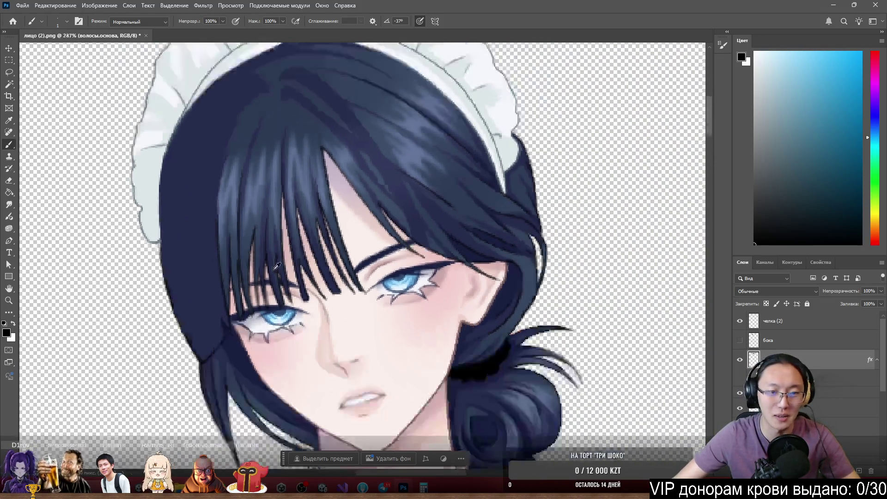
scroll(302, 256, up, 5)
key(ctrl+z)
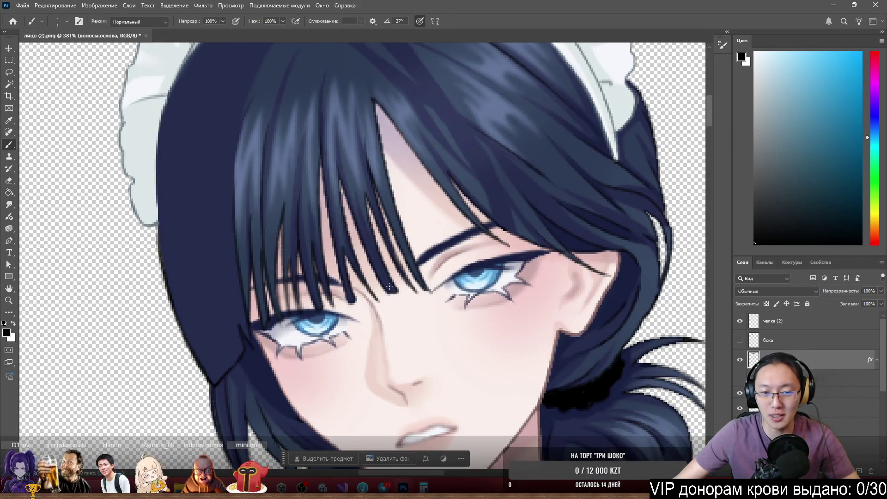
Zoom around the head to check the cut-out edges, then select the hair bun layer
scroll(403, 286, down, 4)
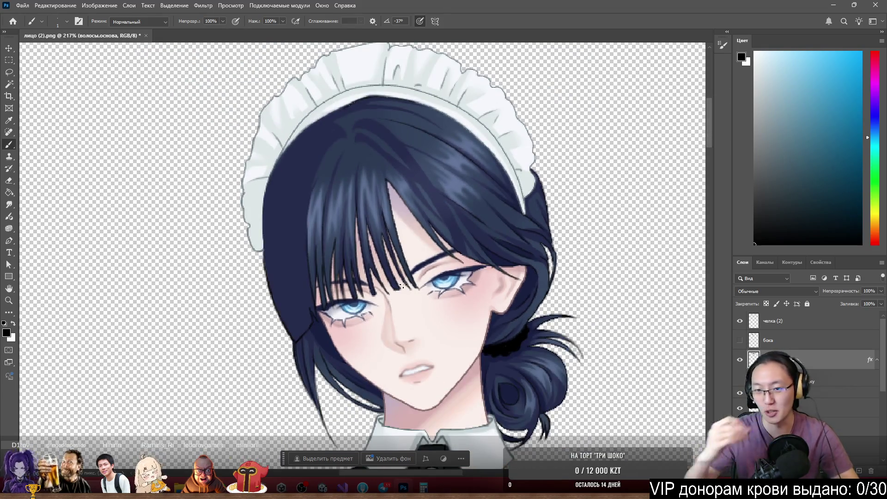
scroll(558, 268, up, 1)
scroll(558, 268, up, 5)
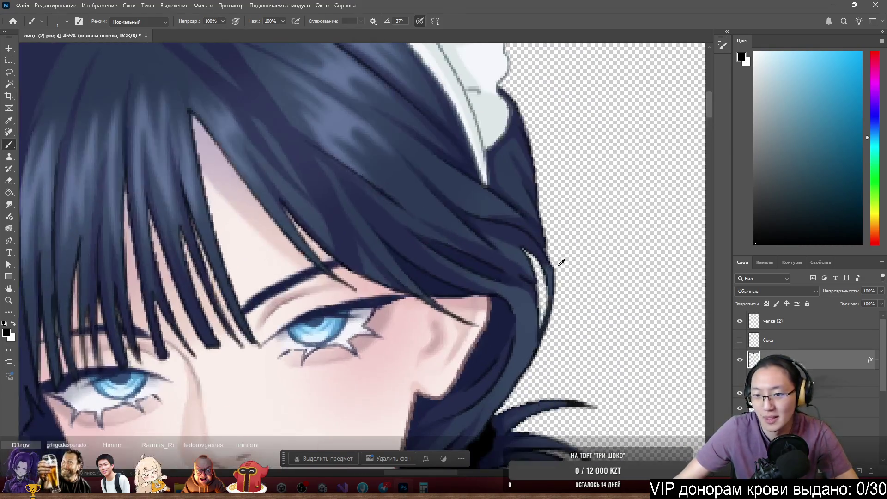
scroll(550, 289, down, 5)
scroll(550, 289, down, 1)
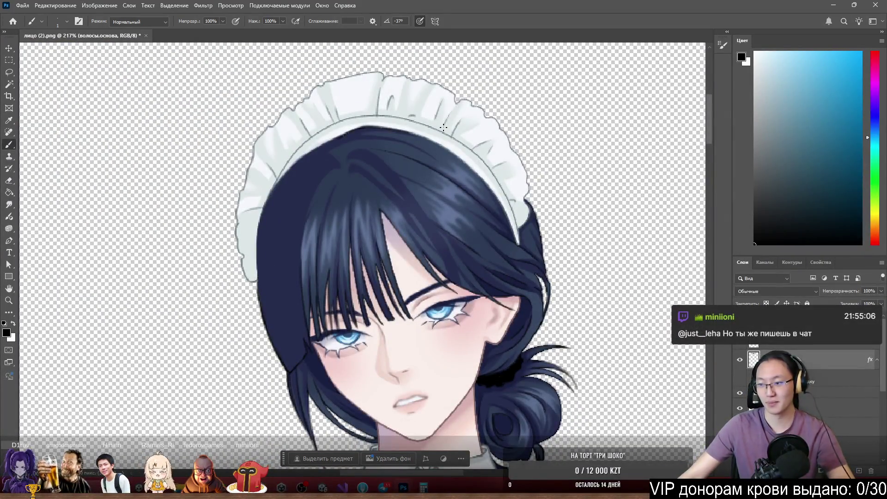
scroll(390, 221, up, 5)
scroll(444, 309, down, 5)
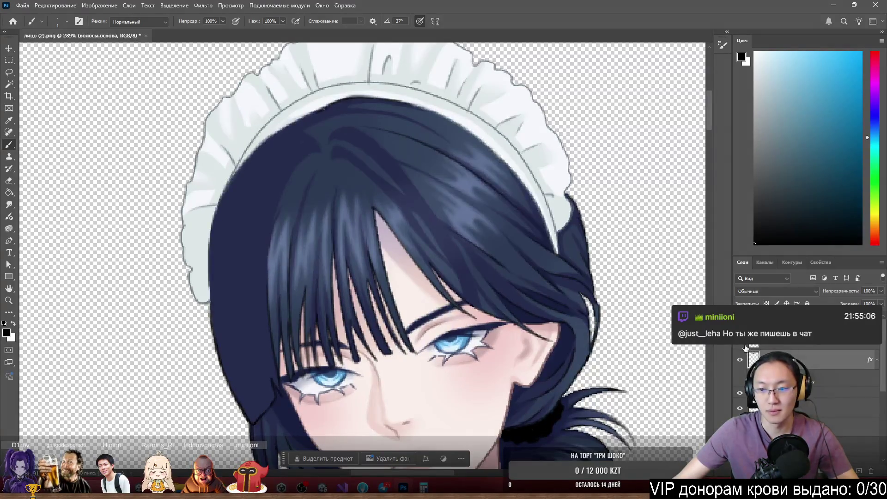
scroll(402, 315, up, 5)
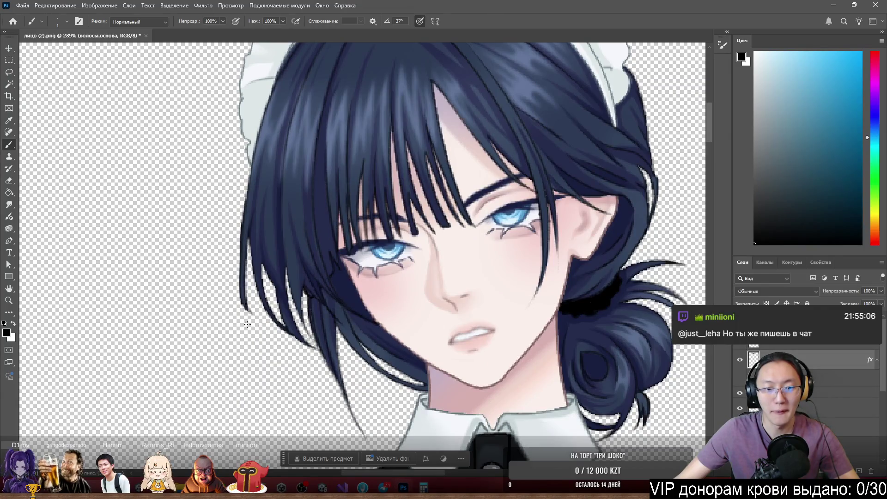
scroll(310, 321, up, 6)
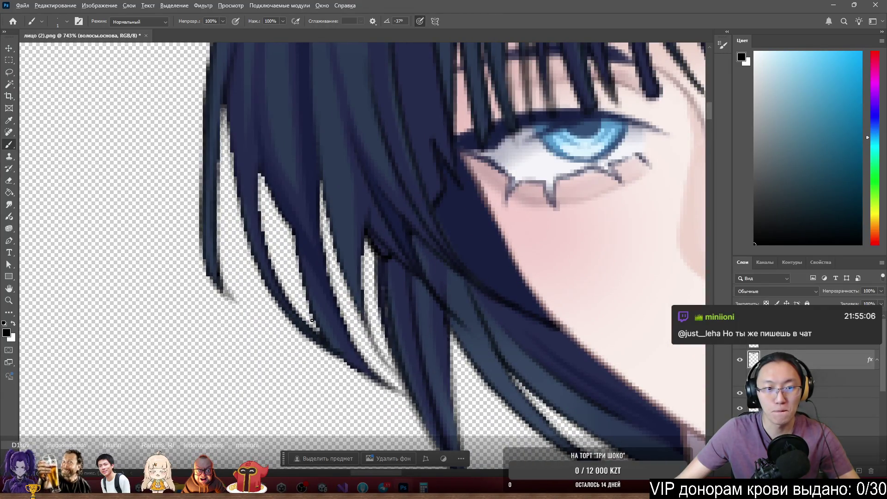
scroll(312, 320, down, 9)
scroll(497, 304, up, 7)
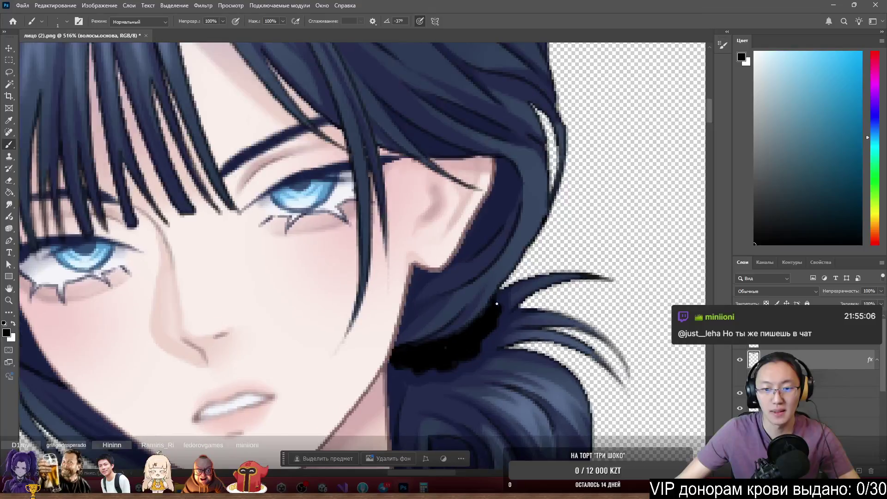
scroll(494, 303, down, 7)
scroll(310, 324, up, 8)
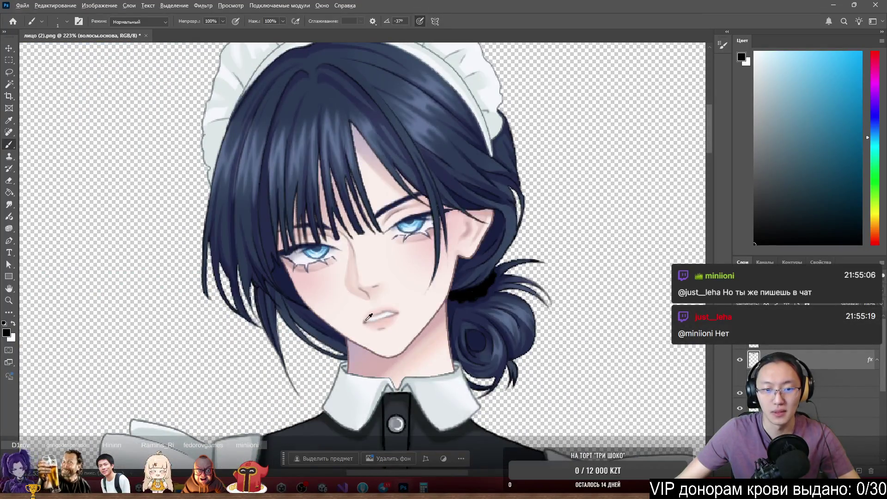
scroll(310, 324, down, 6)
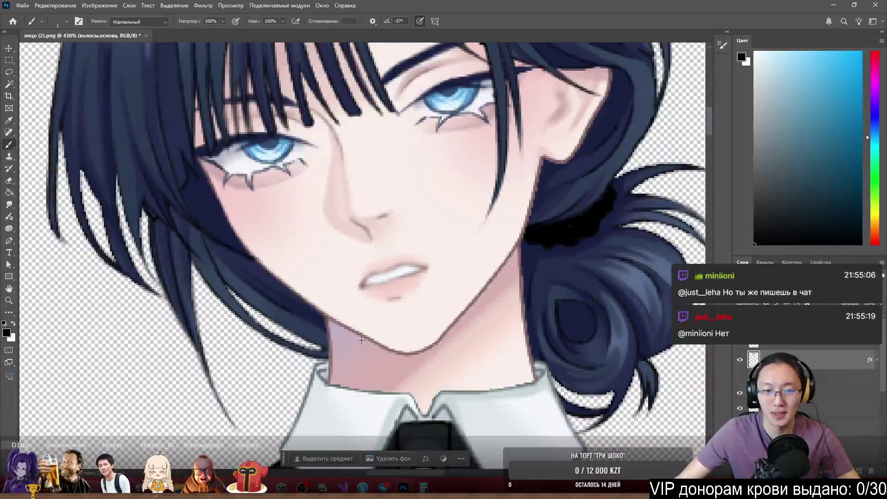
scroll(366, 338, down, 4)
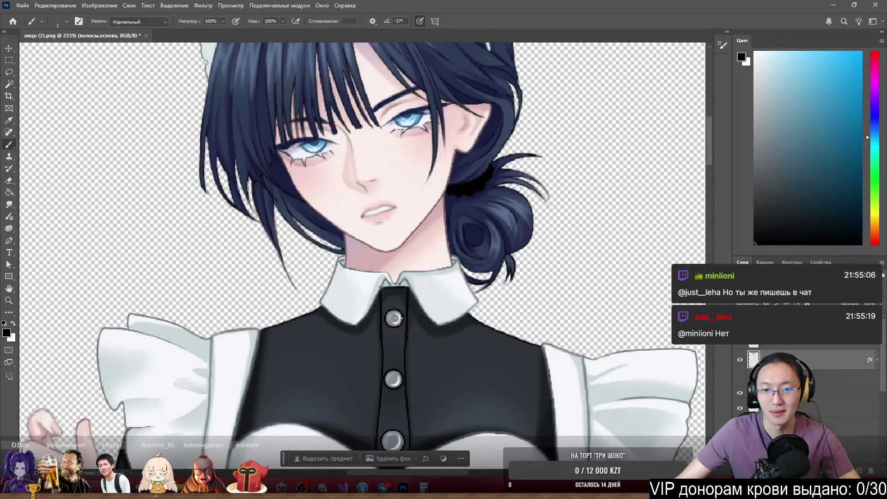
ctrl+click(524, 250)
scroll(502, 280, up, 6)
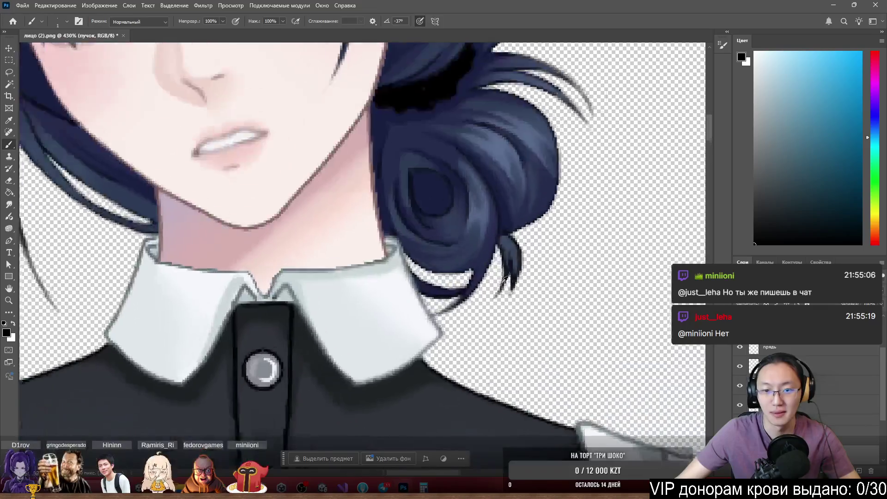
scroll(500, 284, down, 6)
scroll(442, 253, up, 9)
scroll(442, 253, up, 2)
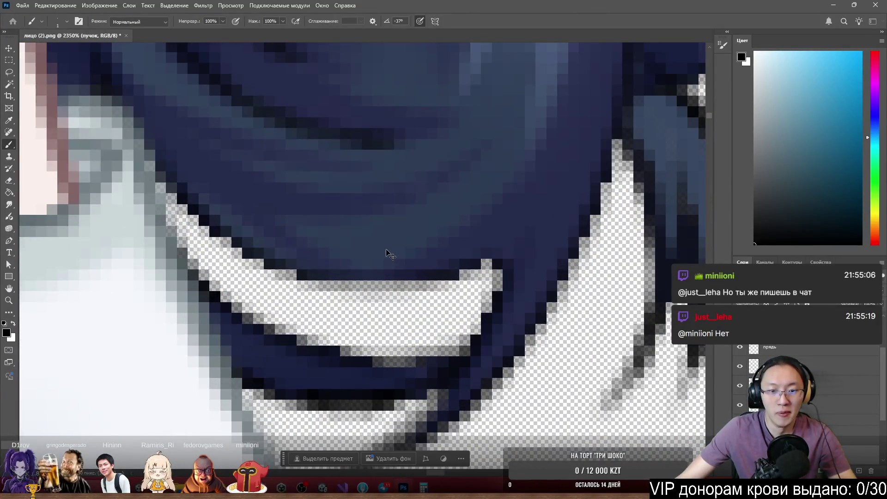
scroll(385, 250, down, 2)
scroll(385, 250, up, 2)
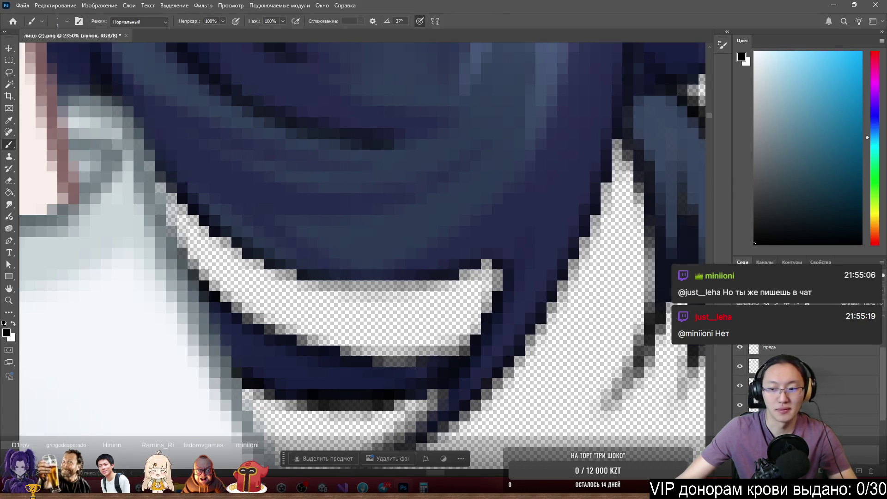
alt+click(740, 327)
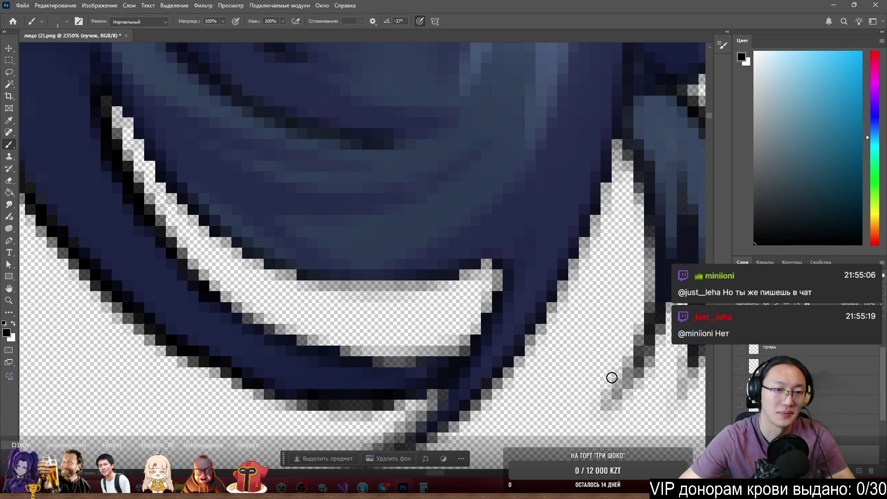
key(e)
key(bracketleft)
key(bracketleft)
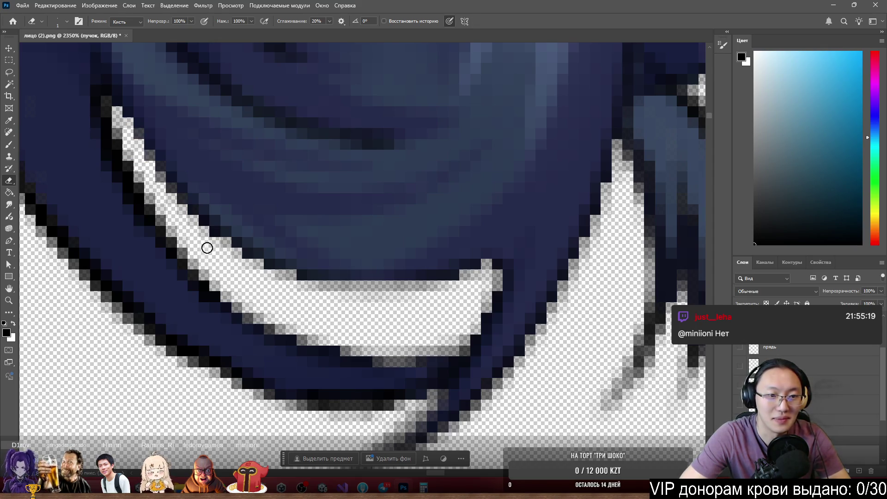
key(b)
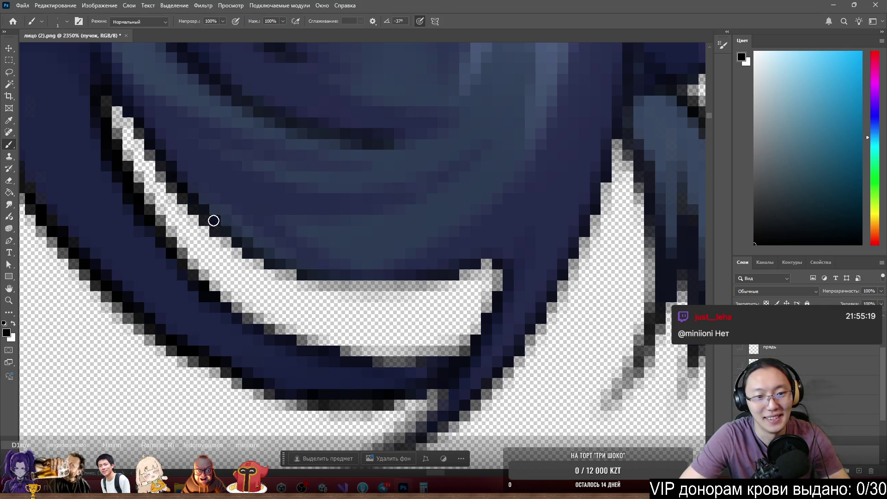
key(e)
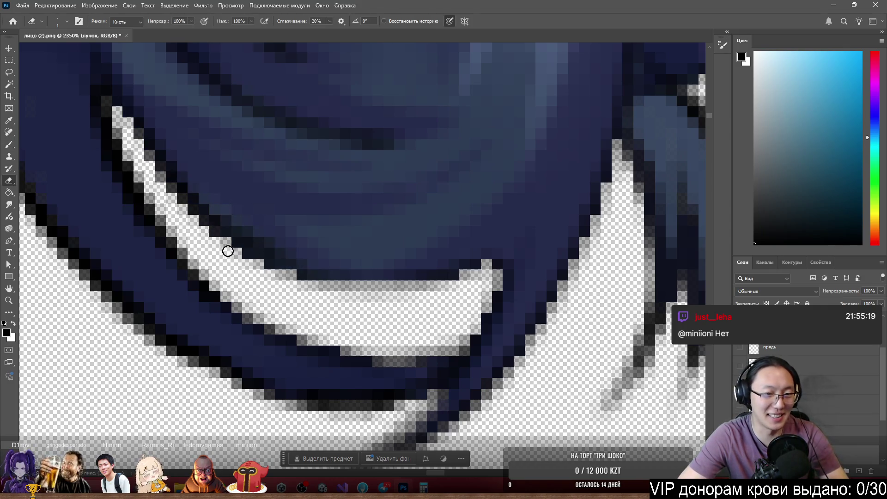
mouse_move(195, 222)
mouse_down()
mouse_move(226, 252)
mouse_move(286, 280)
mouse_up()
key(b)
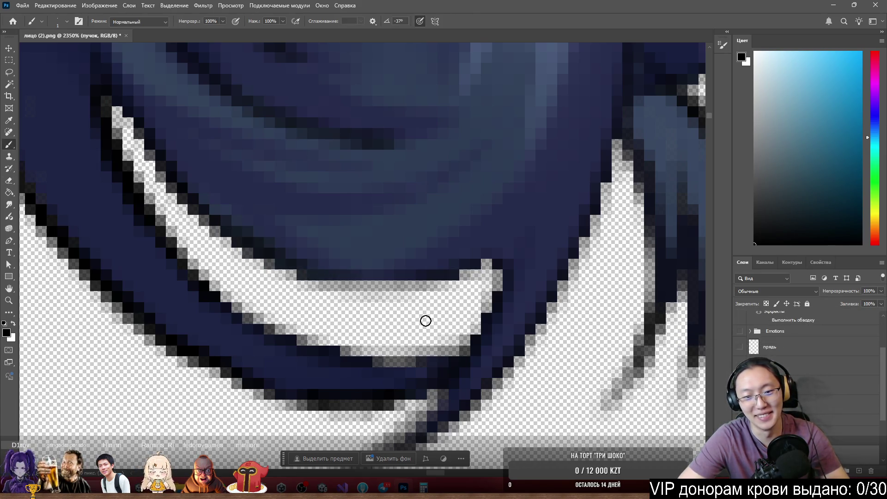
scroll(287, 212, down, 10)
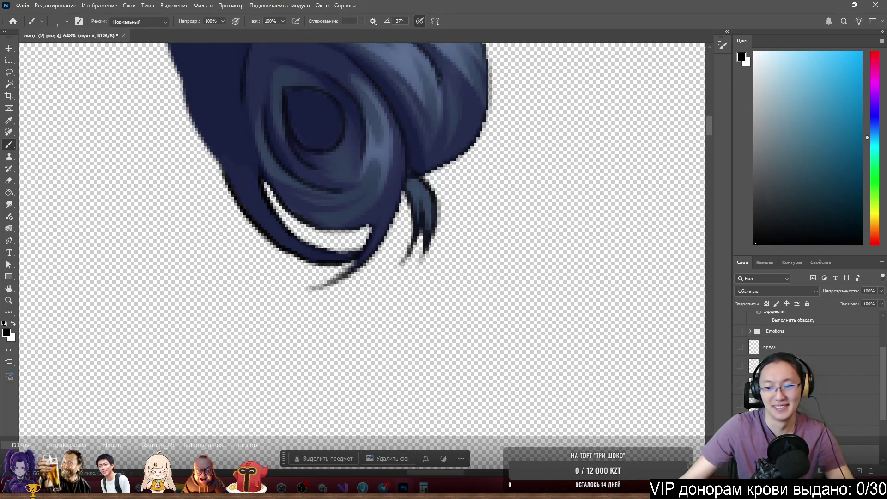
alt+click(740, 405)
scroll(425, 213, down, 5)
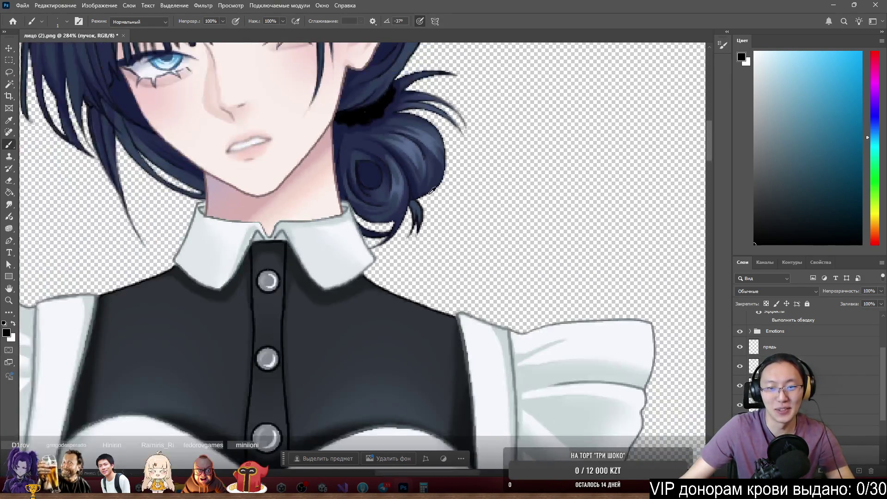
scroll(378, 181, down, 5)
scroll(379, 181, up, 3)
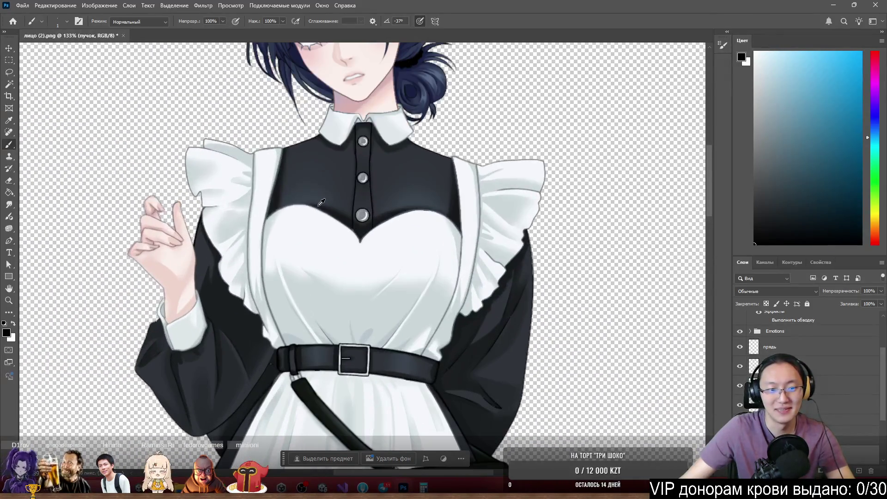
scroll(277, 342, up, 8)
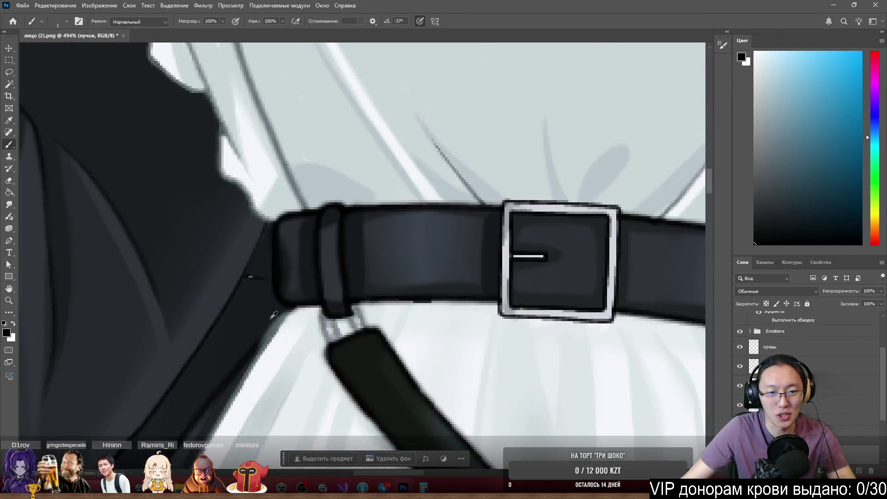
scroll(264, 314, down, 5)
scroll(278, 305, down, 5)
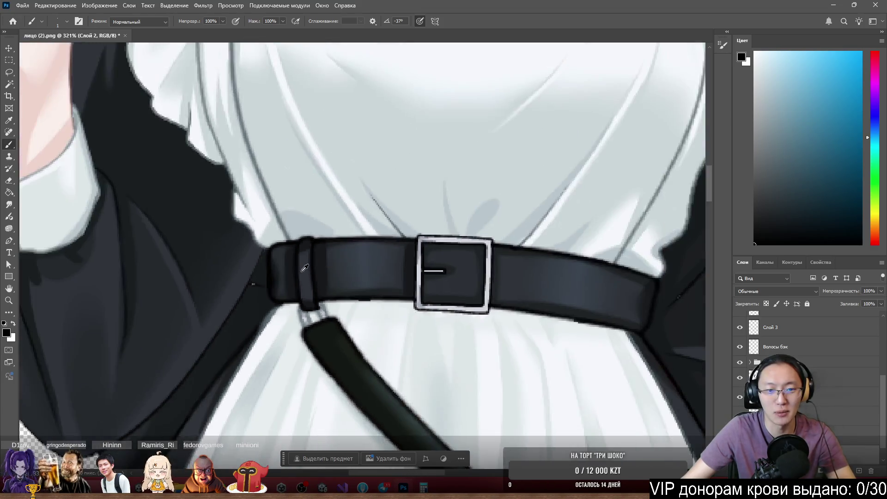
scroll(296, 289, down, 2)
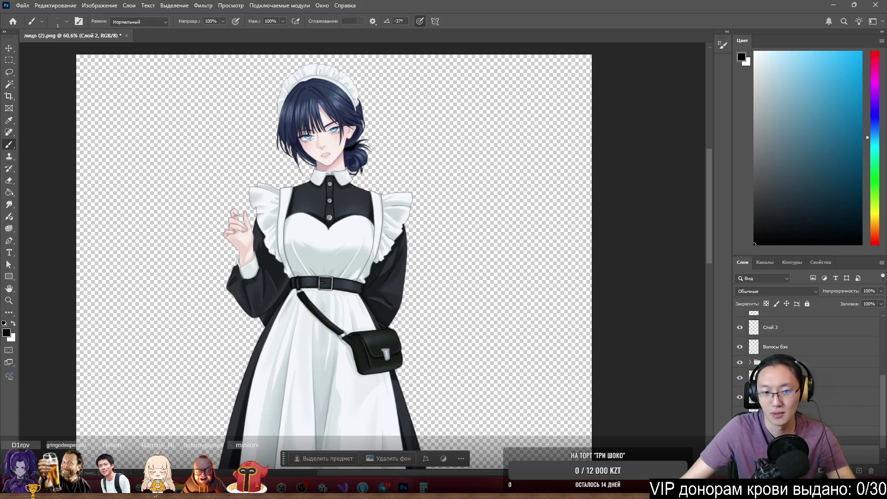
Solo the dark sleeve to inspect it, select рукав (3), and expand the raised-hand group
alt+click(740, 378)
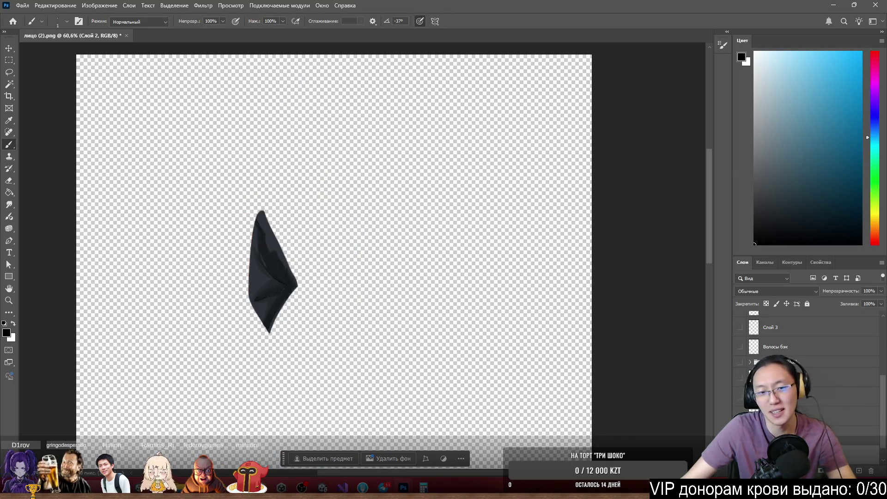
alt+click(740, 378)
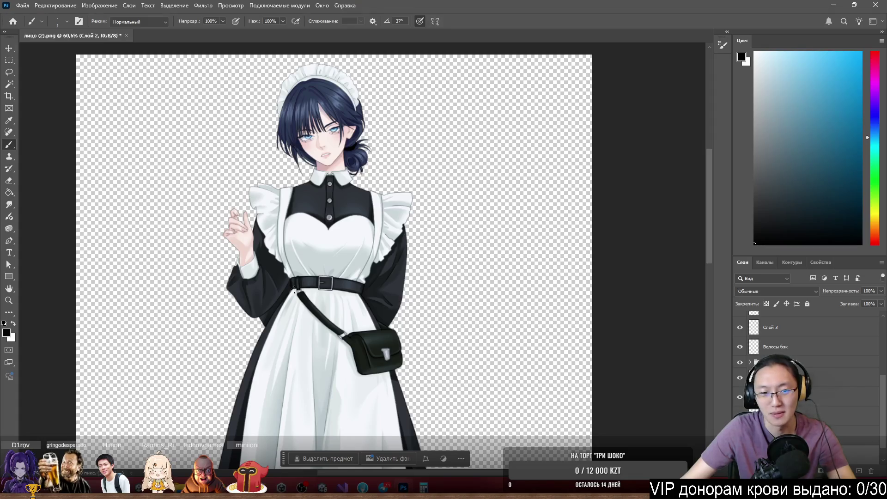
ctrl+click(271, 302)
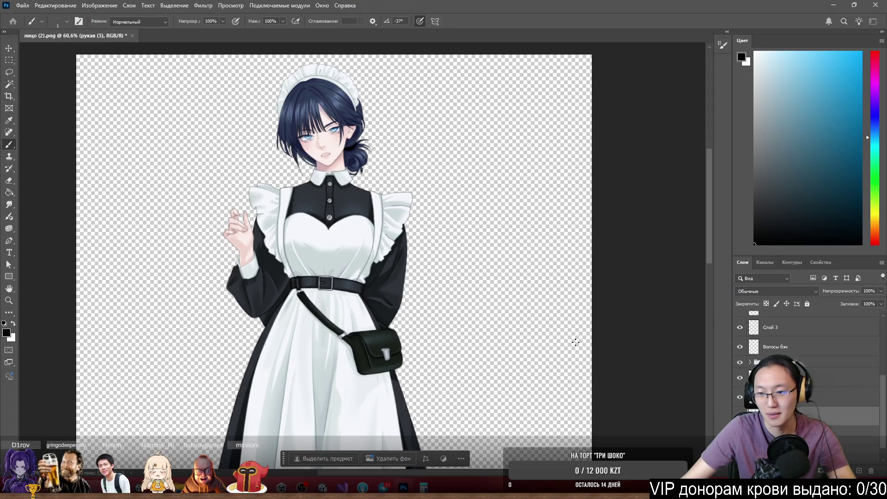
click(740, 364)
click(739, 363)
click(740, 363)
click(739, 363)
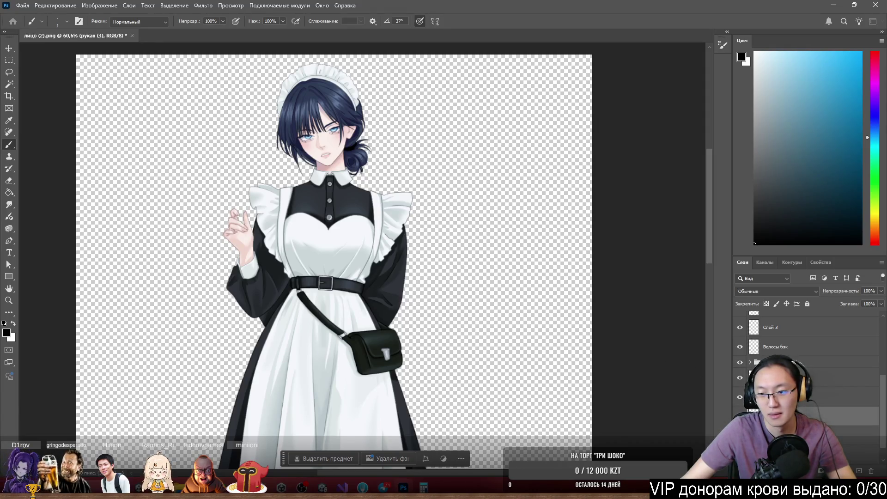
click(751, 363)
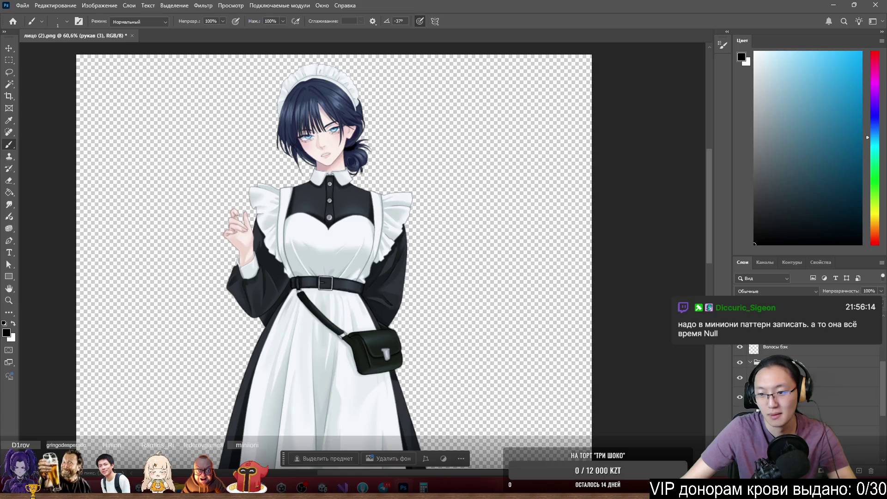
scroll(818, 416, down, 5)
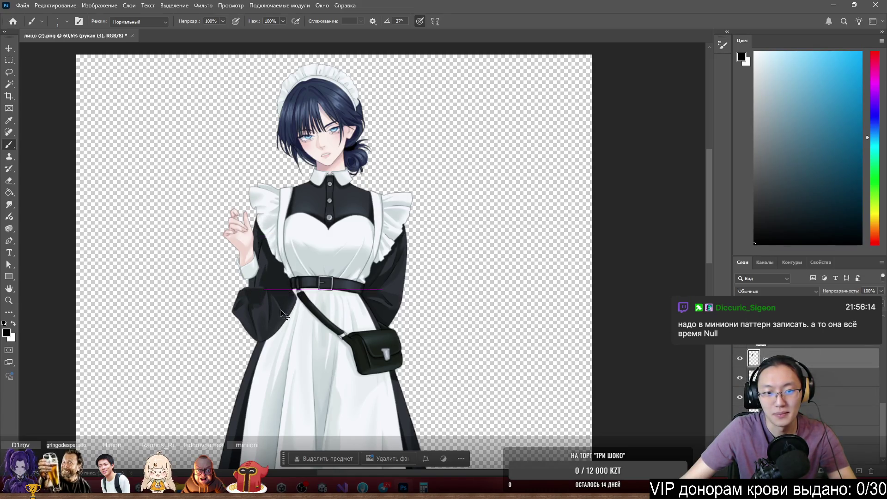
scroll(809, 370, up, 3)
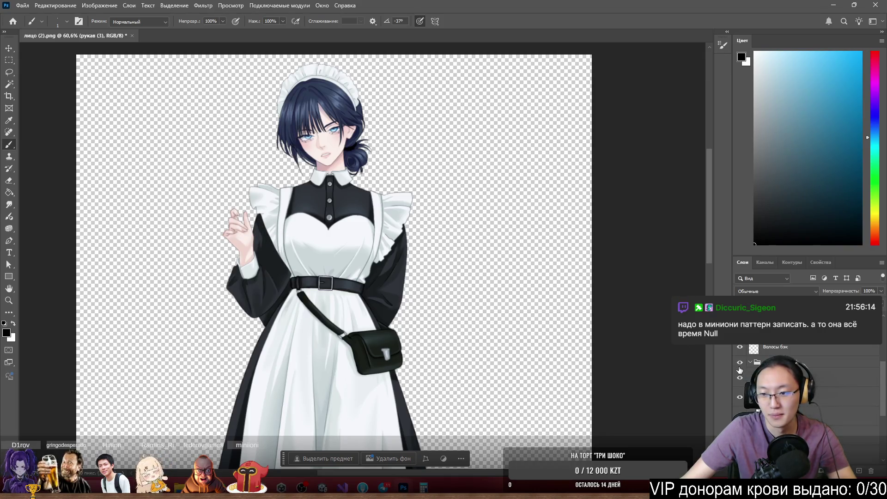
Reorder a layer in the group and turn off the raised-hand sleeve layer so the arm hangs down
click(740, 365)
click(741, 365)
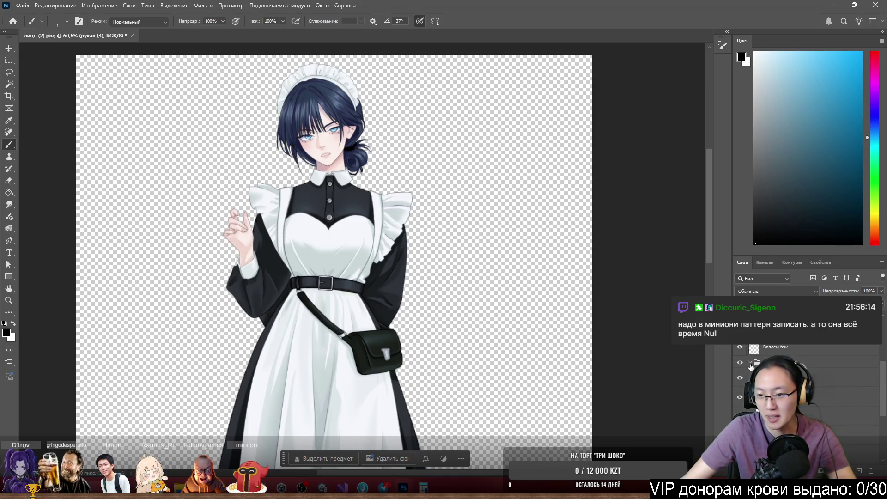
scroll(741, 365, down, 1)
mouse_move(814, 416)
mouse_down()
mouse_move(813, 408)
mouse_move(812, 417)
mouse_up()
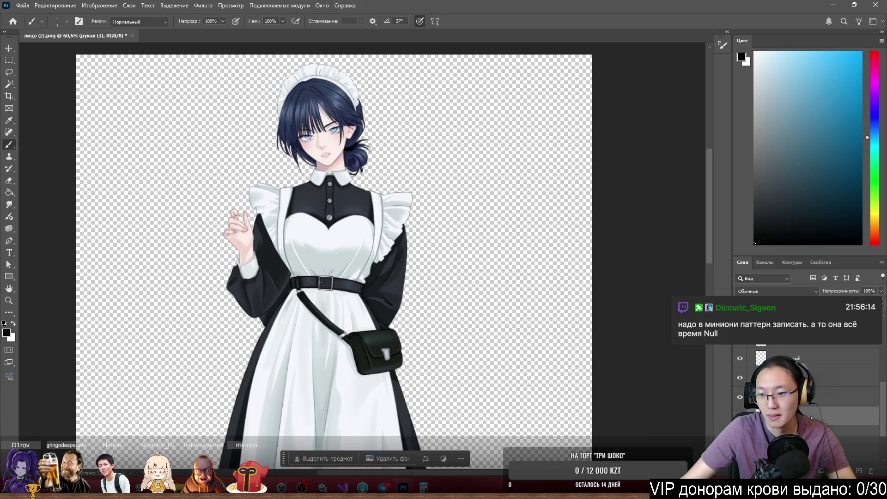
scroll(770, 346, up, 2)
click(738, 405)
click(740, 403)
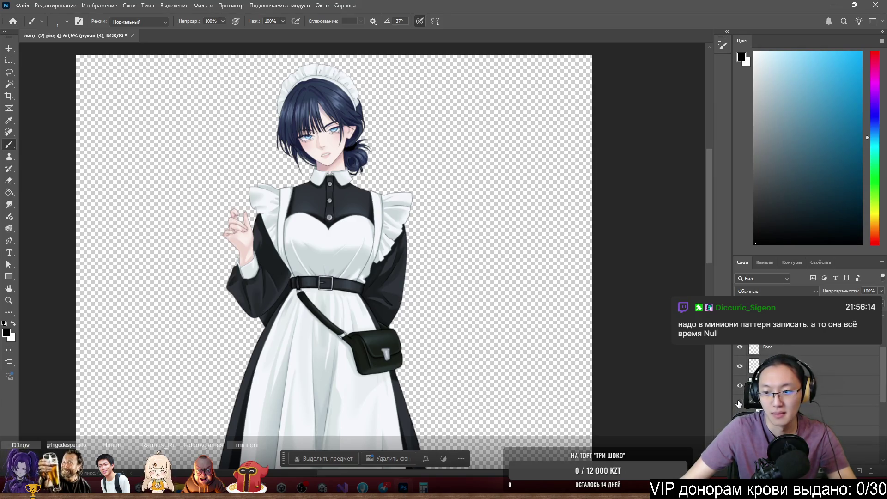
click(739, 403)
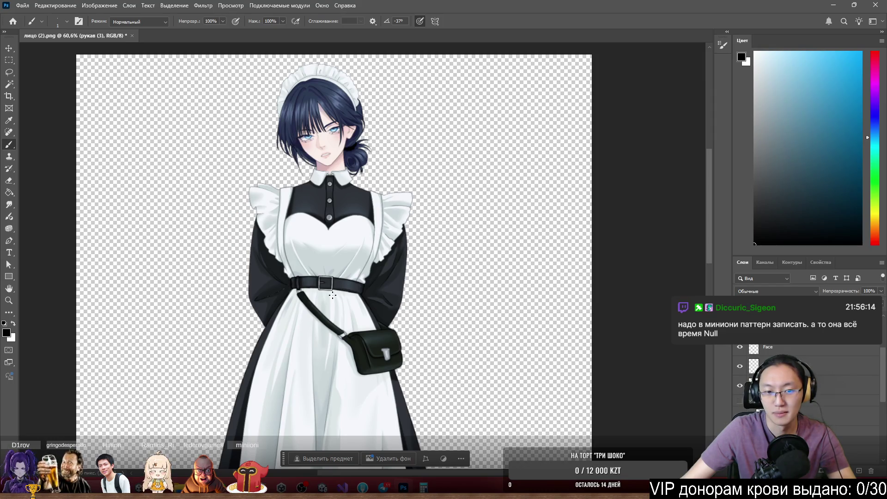
scroll(244, 284, up, 10)
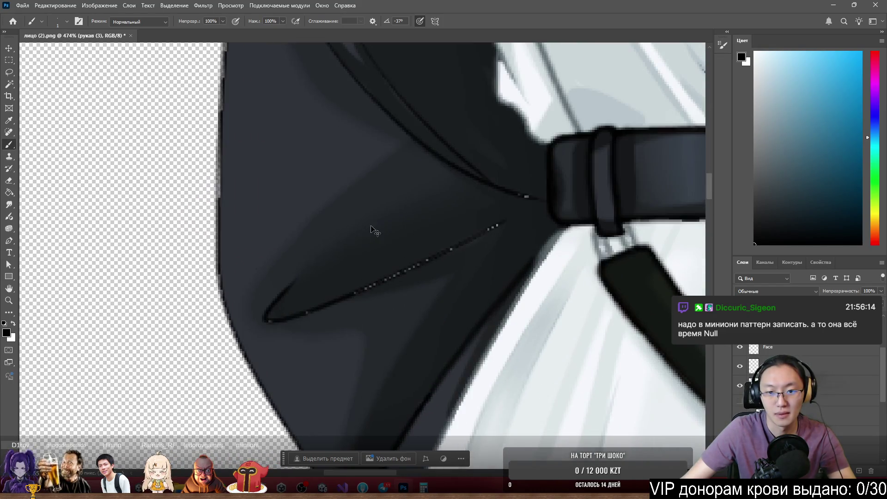
Add a new empty layer, Слой 4, above the arms layer
click(740, 397)
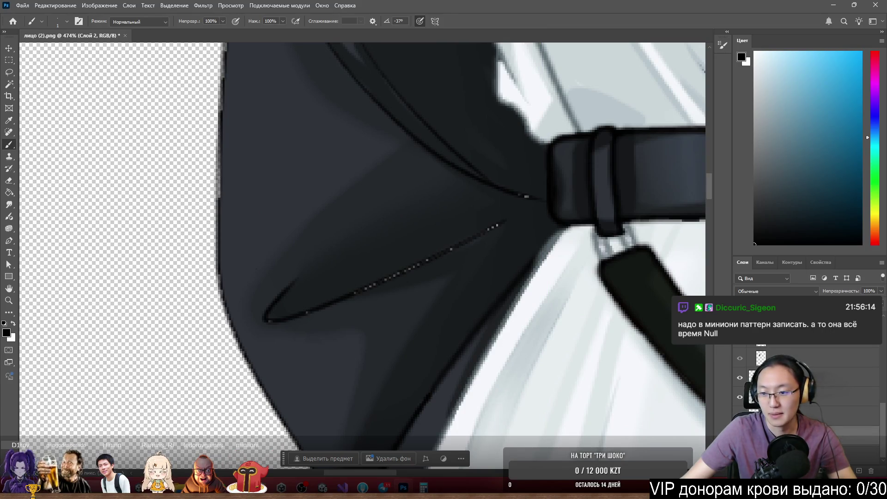
click(858, 455)
click(858, 471)
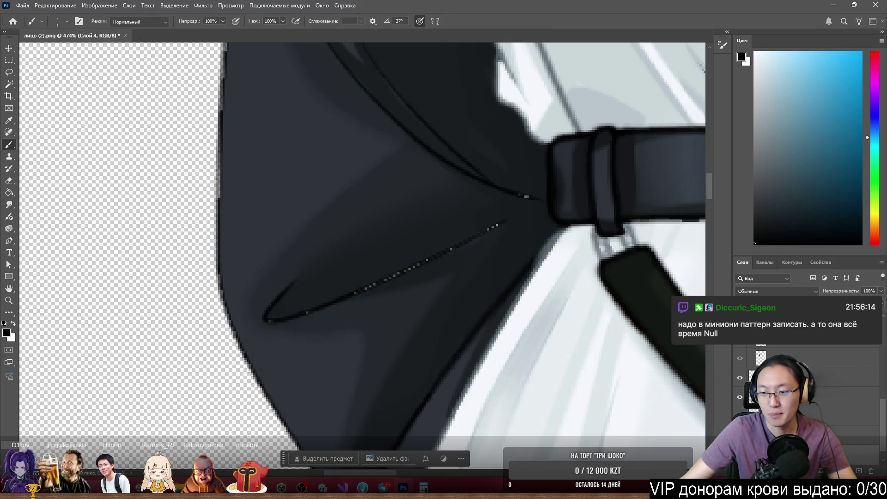
At brush size 26, paint a solid line over the dotted fold and darken the sleeve's left outline
key(bracketright)
key(bracketright)
key(bracketright)
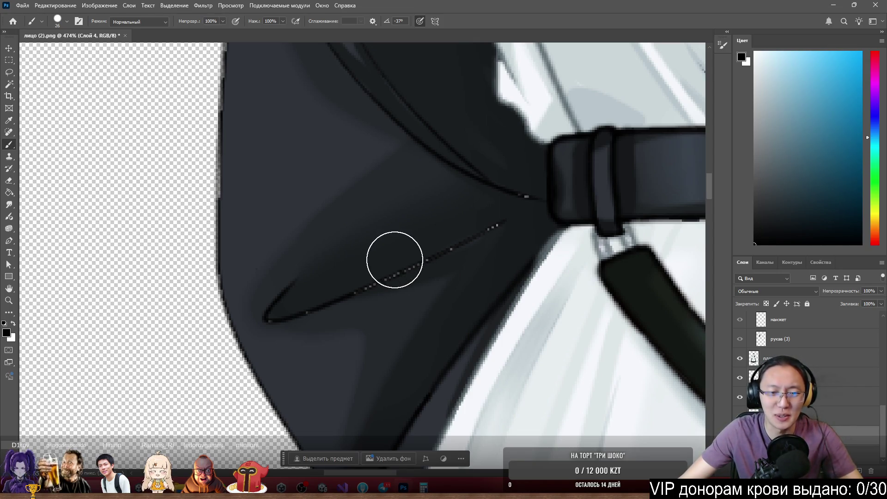
drag(391, 278, 504, 222)
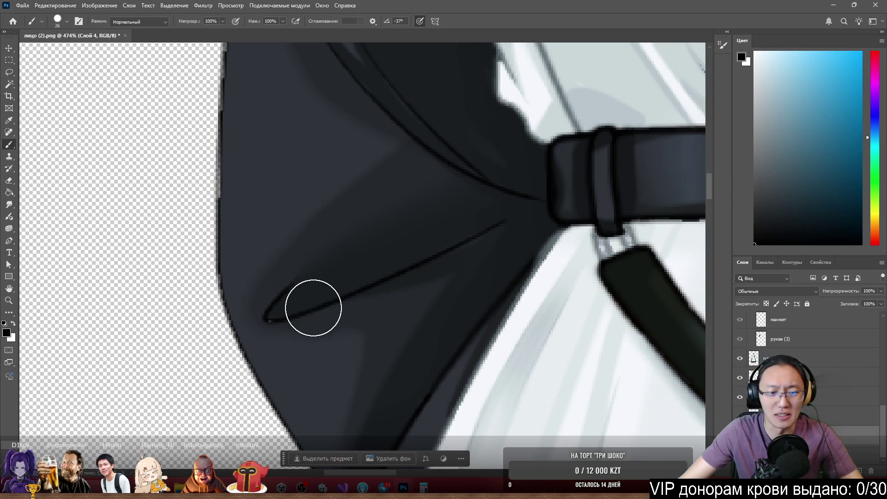
scroll(352, 192, down, 5)
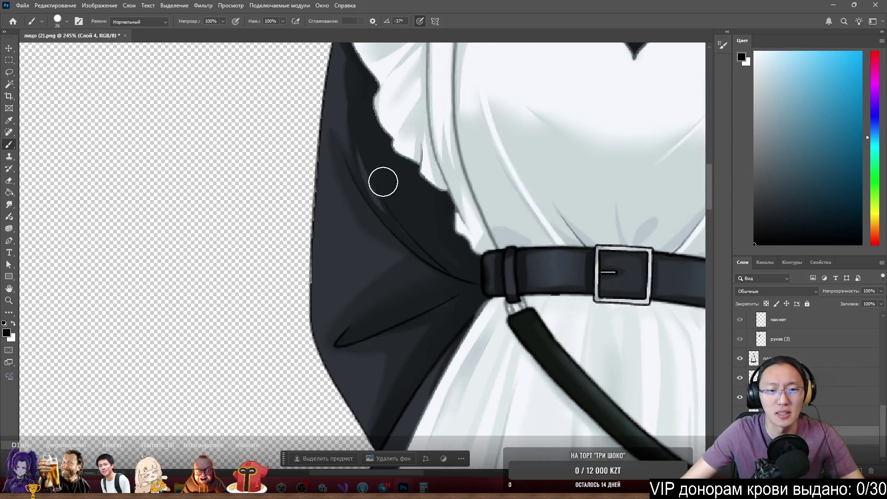
scroll(382, 180, up, 2)
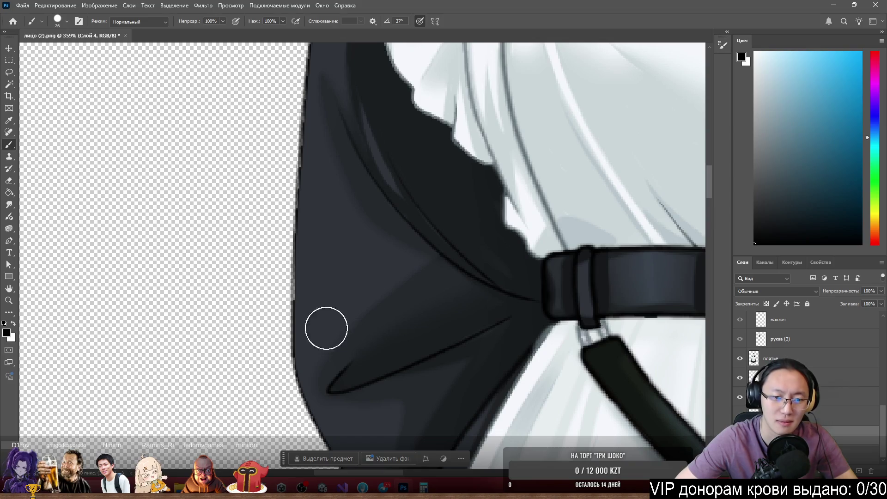
mouse_move(318, 277)
mouse_down()
mouse_move(325, 97)
mouse_move(355, 49)
mouse_up()
scroll(446, 248, down, 3)
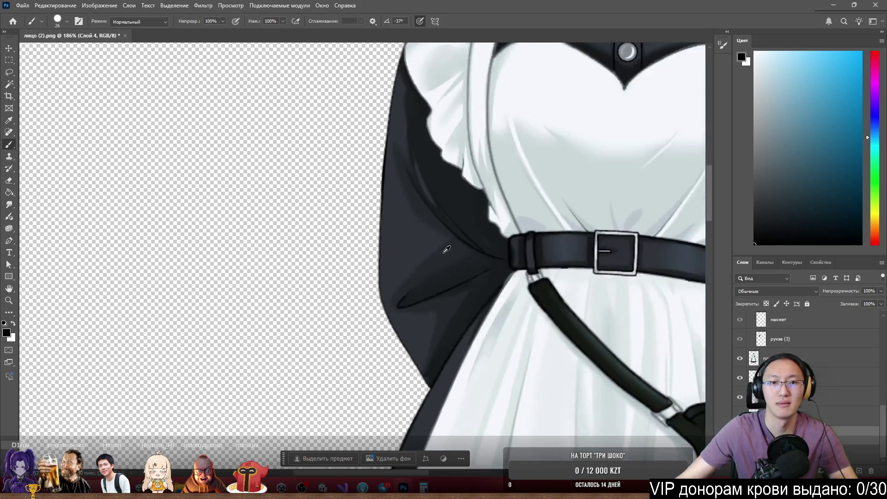
scroll(422, 188, up, 1)
scroll(347, 197, up, 4)
Erase stray pixels along the sleeve's left edge with a size-4 eraser
key(e)
scroll(341, 217, down, 2)
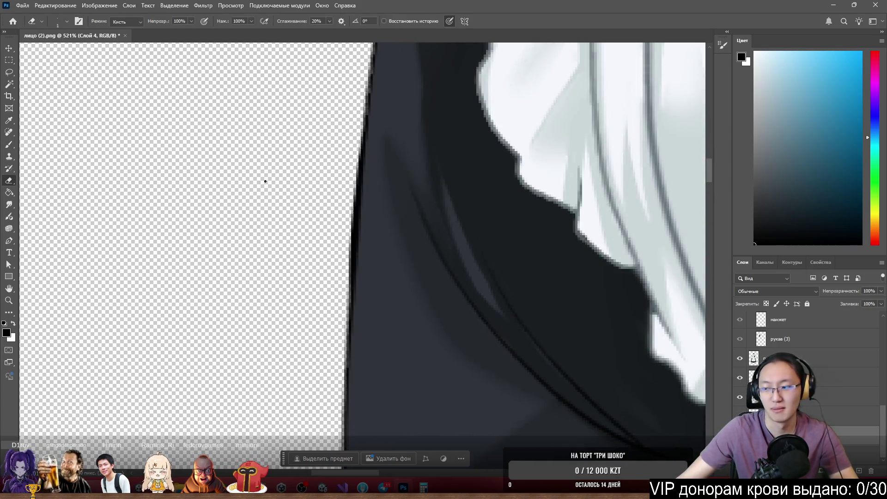
alt+right_click(314, 246)
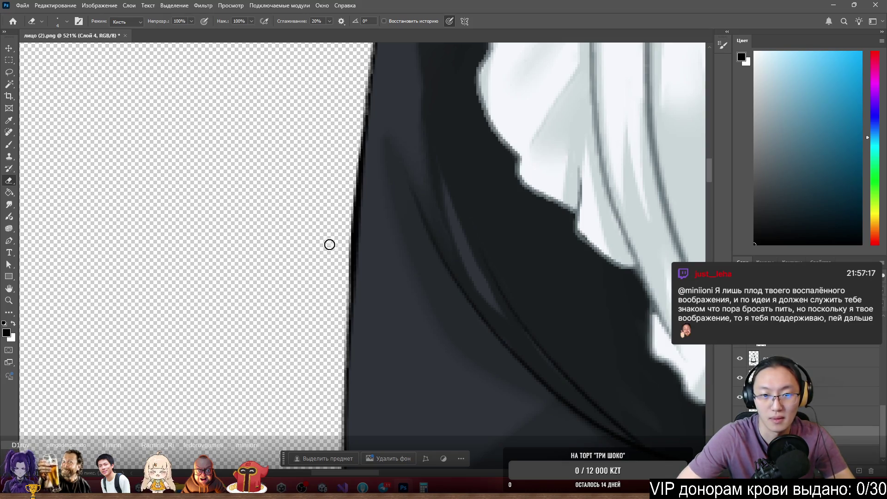
drag(350, 194, 341, 296)
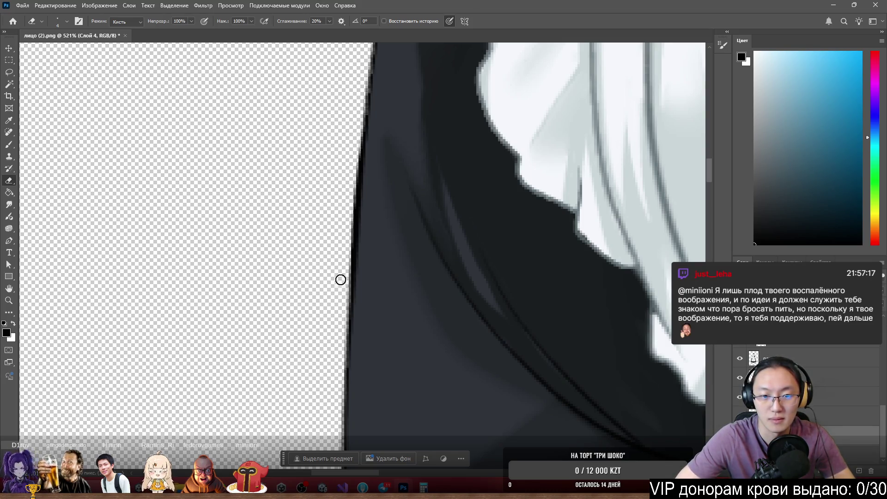
scroll(319, 142, down, 10)
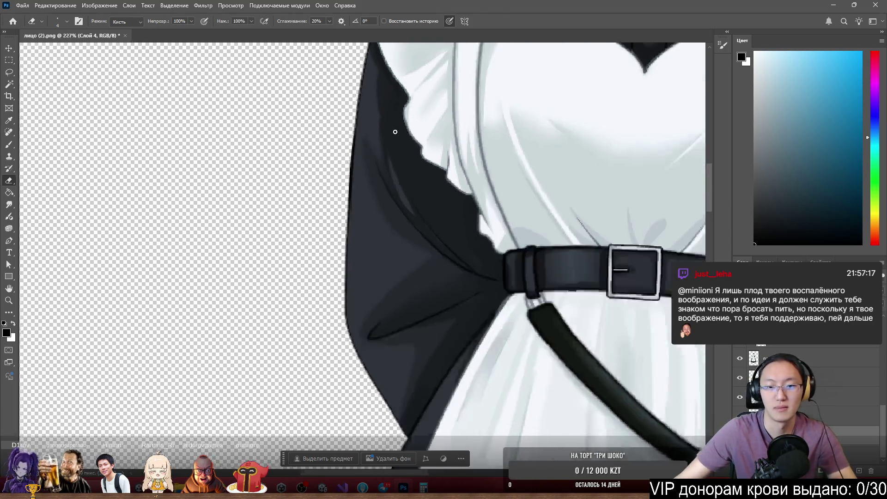
Make Слой 1 active by picking it from the layers under the sleeve
click(763, 358)
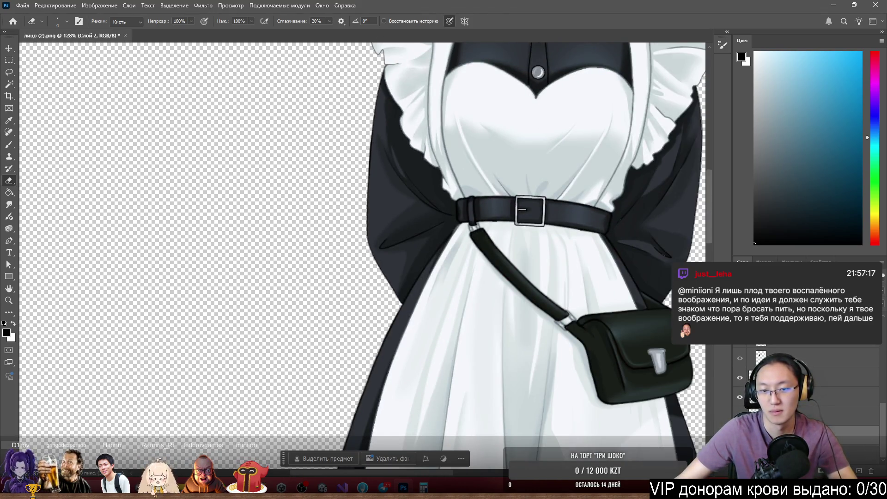
scroll(532, 220, down, 3)
scroll(532, 220, up, 2)
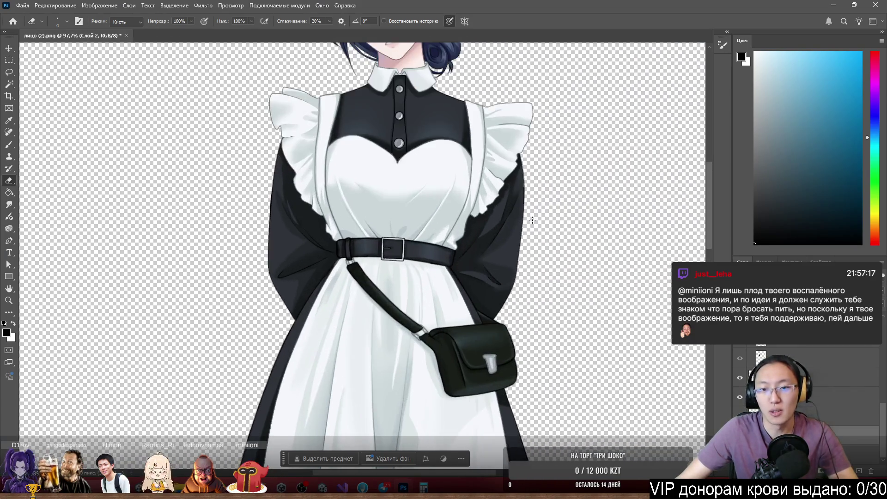
scroll(508, 222, up, 8)
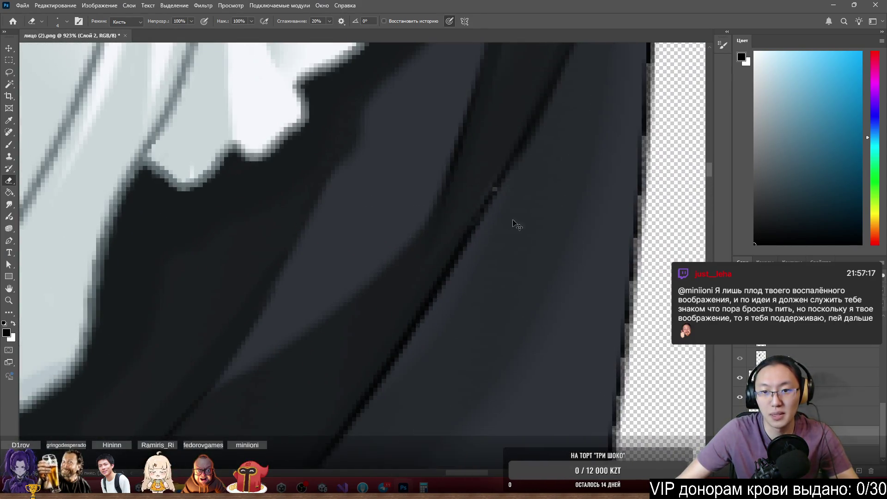
ctrl+right_click(556, 255)
click(566, 262)
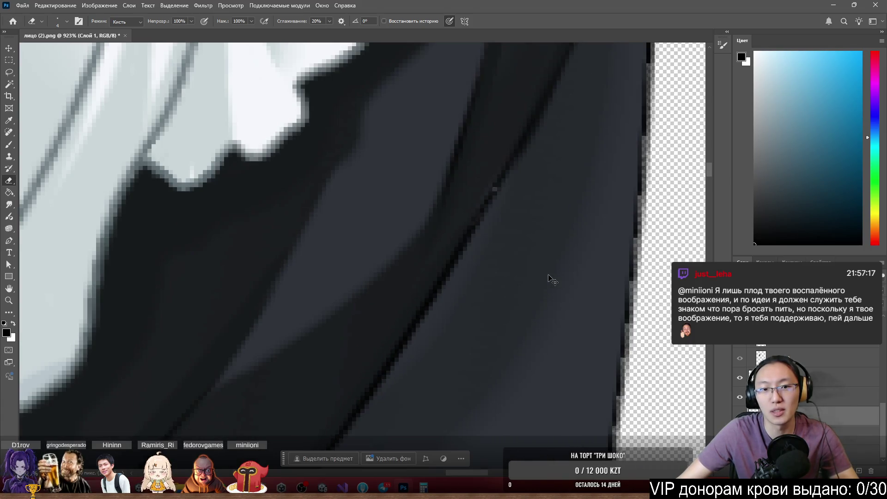
Delete Слой 1, undo to restore the dark sleeve, and brush black onto its outer edge
drag(871, 416, 870, 472)
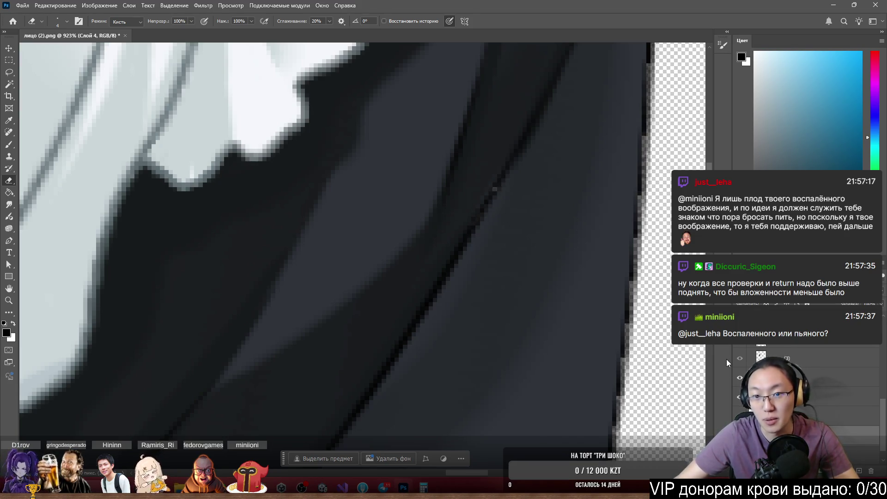
scroll(546, 167, up, 3)
scroll(508, 212, down, 5)
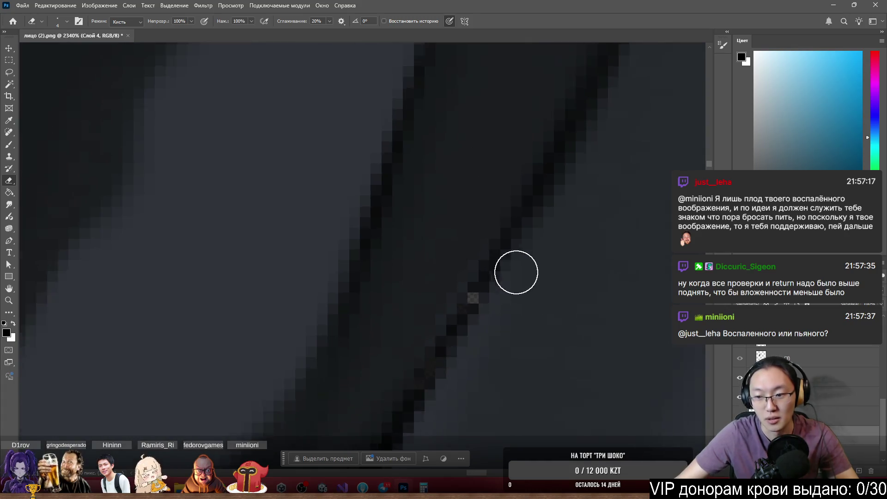
key(ctrl+z)
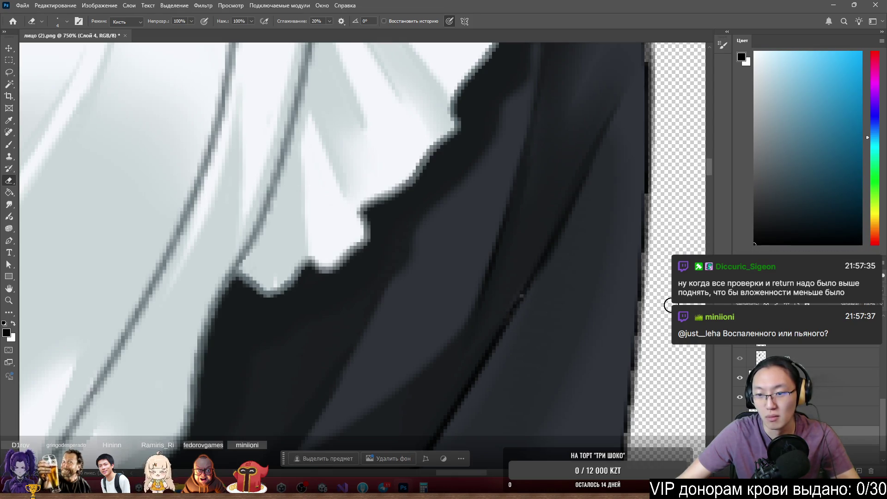
key(b)
drag(680, 285, 678, 307)
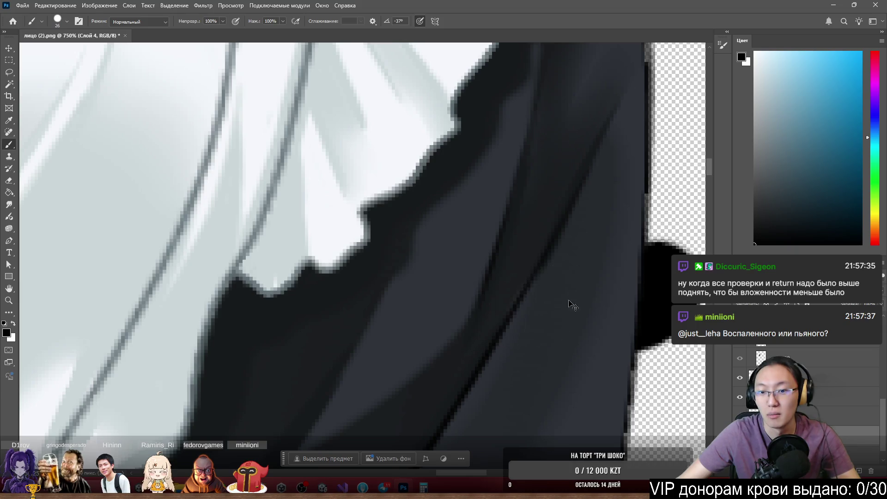
Undo the black paint blob, zoom to the belt, and step further back through the sleeve edits
key(ctrl+z)
scroll(506, 247, down, 3)
scroll(510, 262, down, 2)
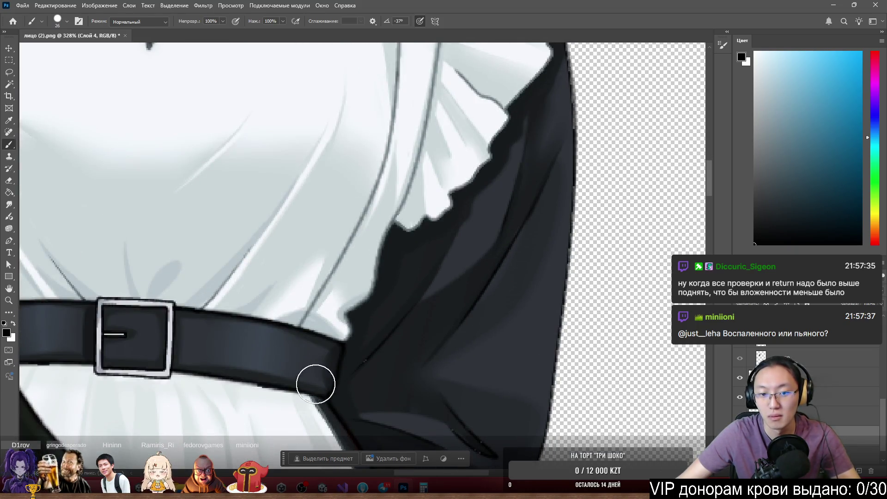
scroll(490, 306, down, 2)
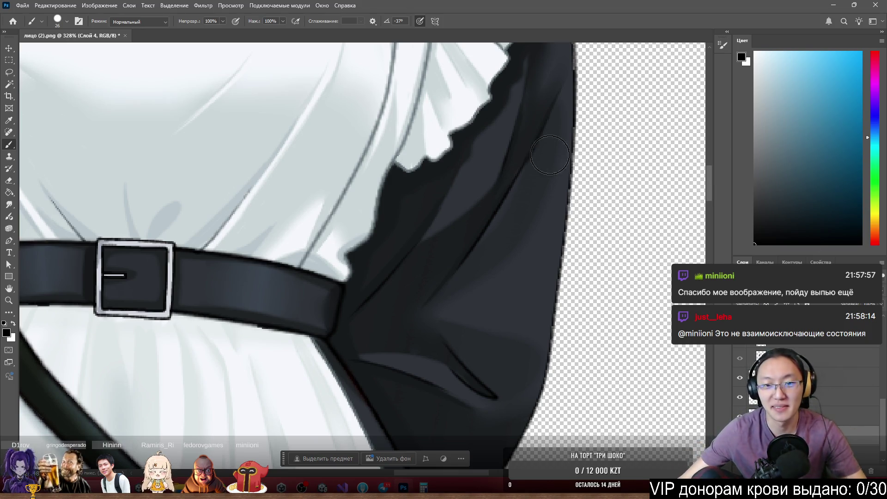
scroll(550, 155, down, 5)
scroll(513, 208, up, 6)
scroll(518, 213, down, 2)
key(ctrl+z)
key(ctrl+z)
key(ctrl+z)
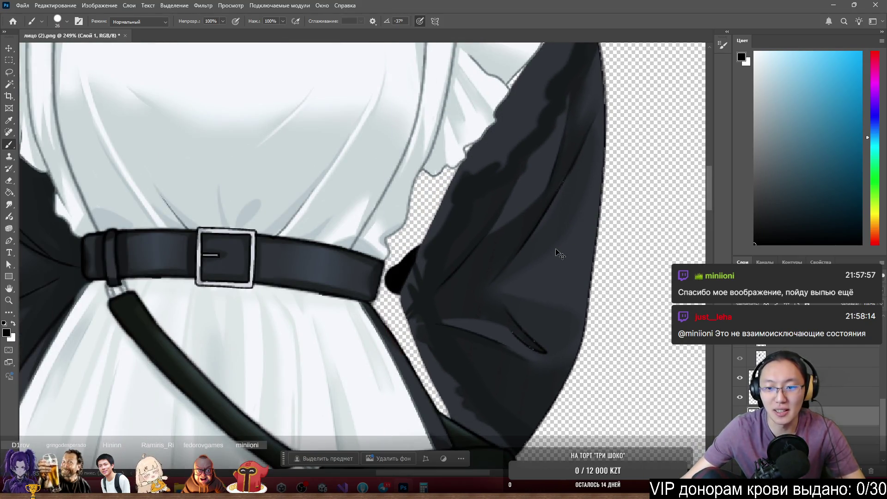
Bring the sleeve shape back to close the gap, then paint a black test oval on it
key(ctrl+z)
drag(467, 321, 459, 347)
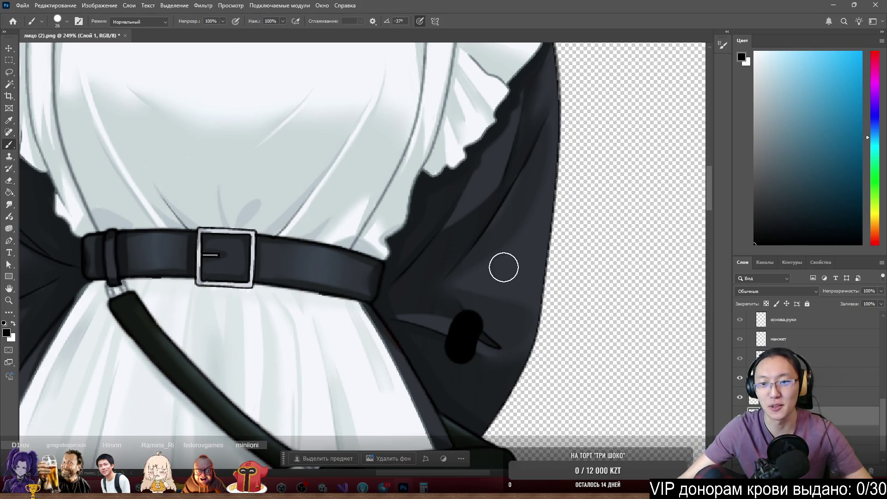
scroll(511, 250, down, 5)
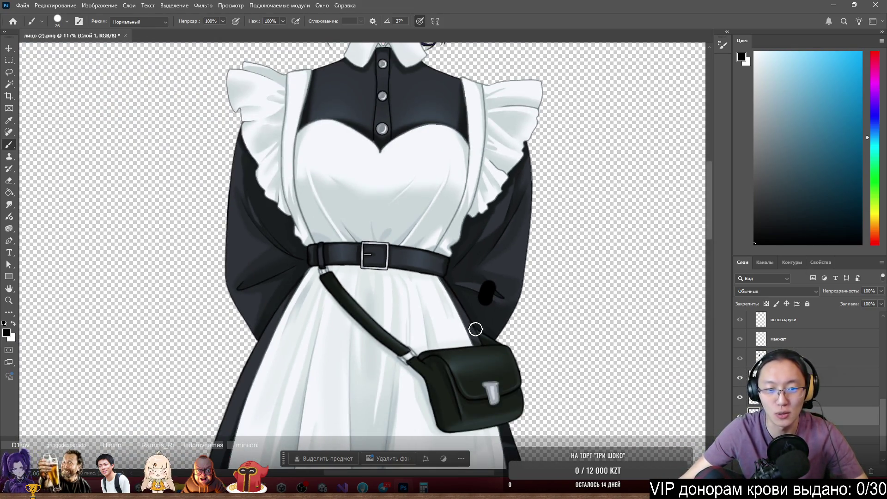
scroll(506, 315, up, 5)
scroll(510, 313, down, 5)
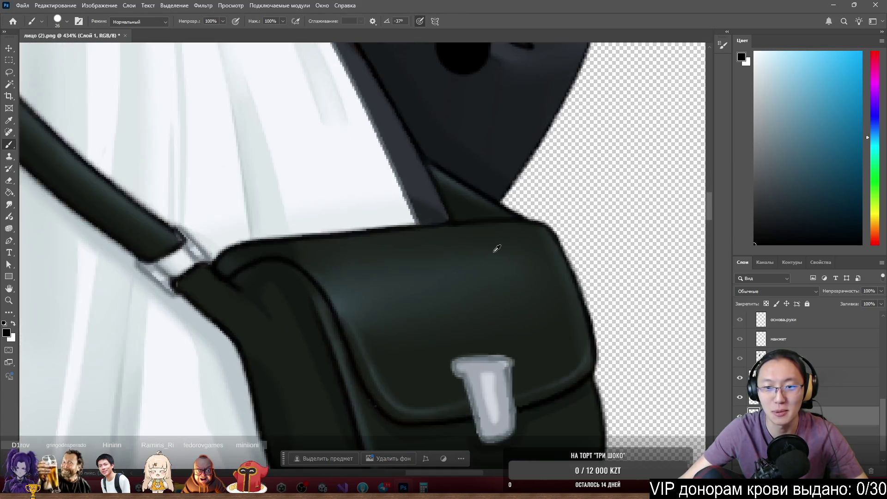
scroll(559, 208, up, 3)
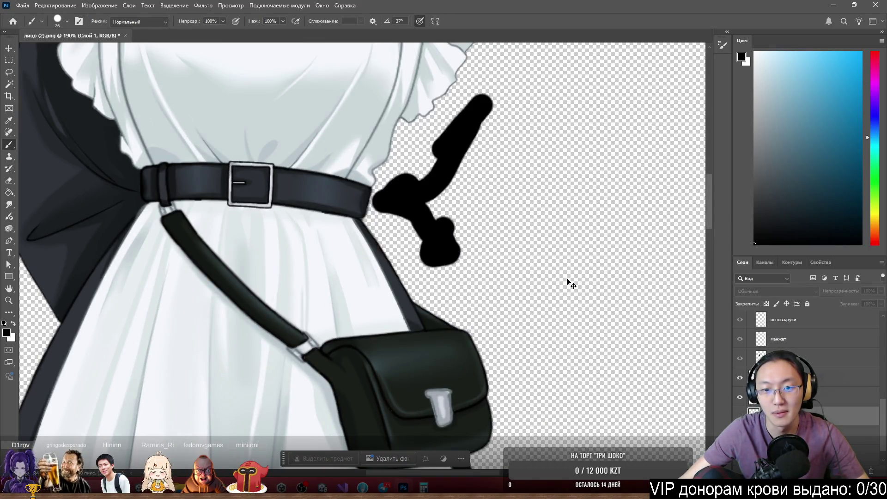
Undo the black oval, check the figure, and make the волосы.основа hair layer active
key(ctrl+z)
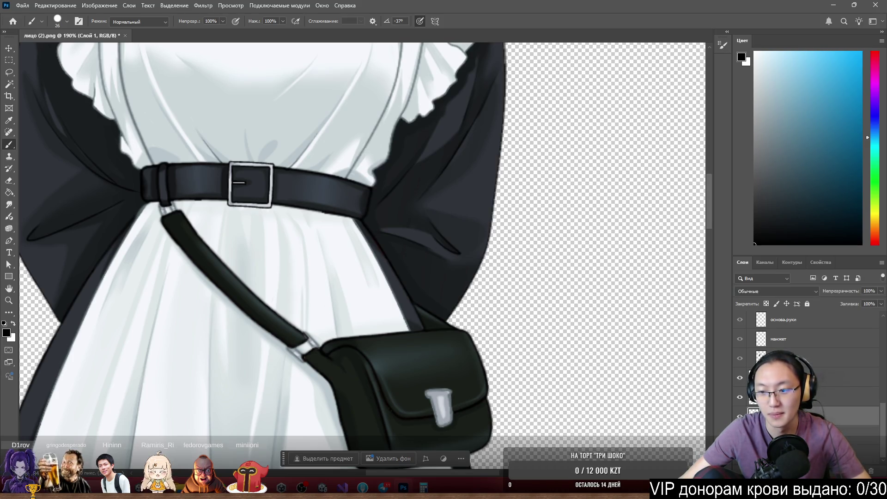
scroll(503, 307, down, 3)
scroll(481, 262, up, 4)
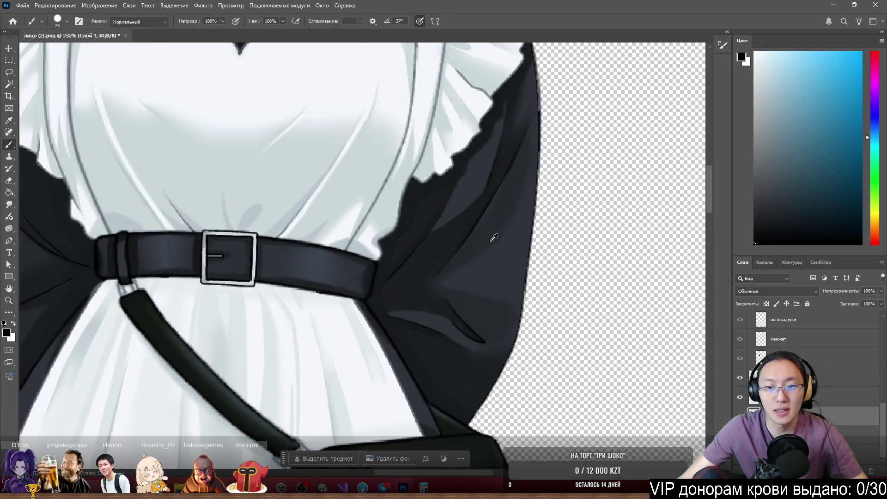
scroll(489, 240, down, 3)
scroll(493, 247, down, 3)
scroll(486, 167, up, 7)
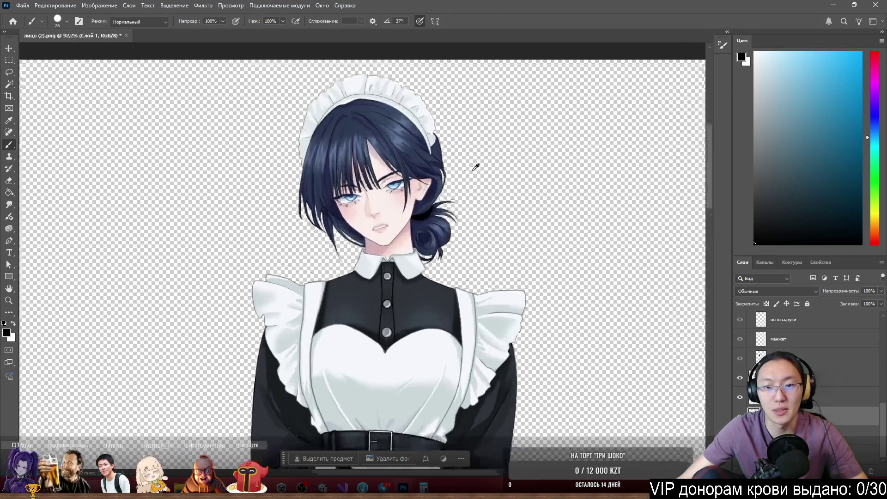
scroll(315, 299, down, 5)
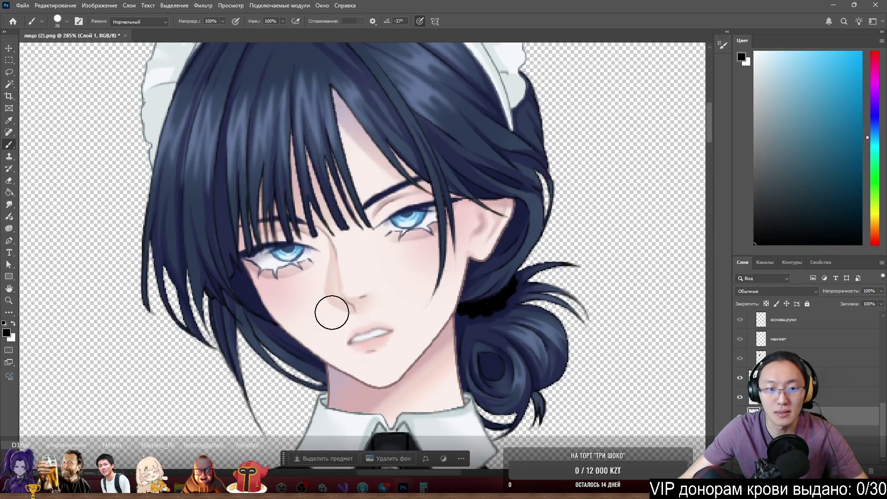
scroll(180, 277, up, 2)
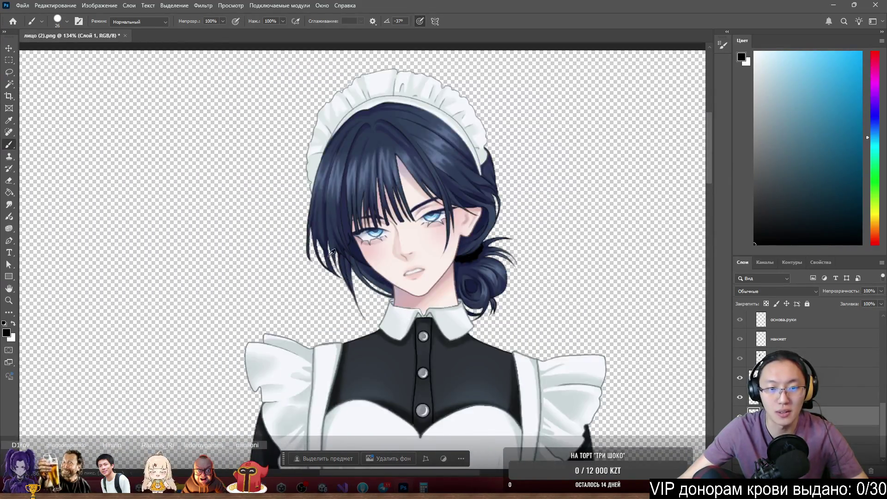
ctrl+click(415, 190)
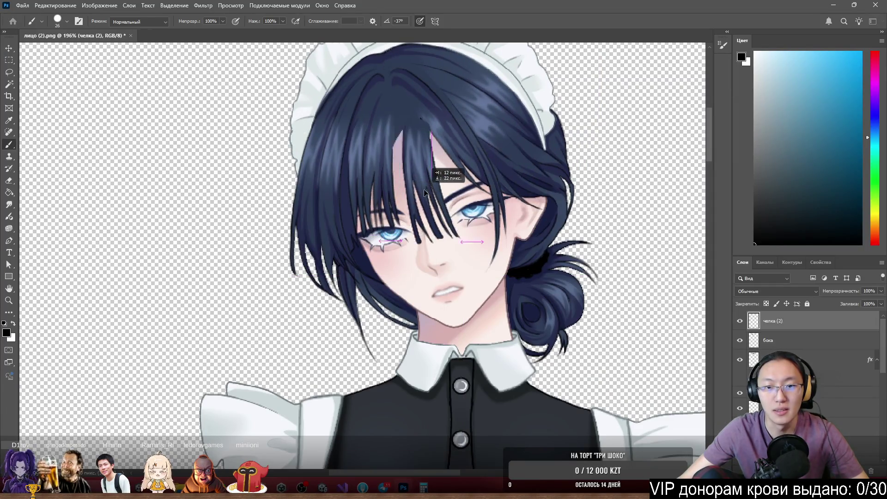
Switch between the бока and волосы.основа layers, then nudge the прядь strand down-left
ctrl+click(510, 184)
ctrl+click(518, 178)
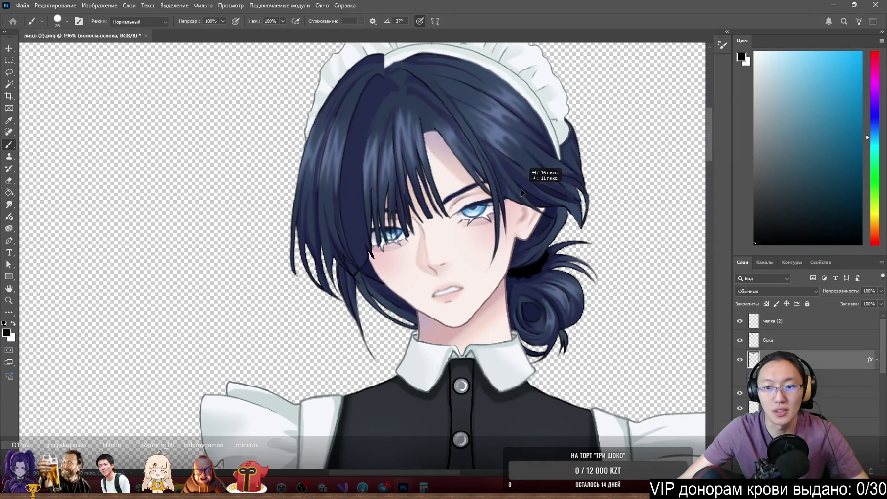
scroll(587, 189, up, 3)
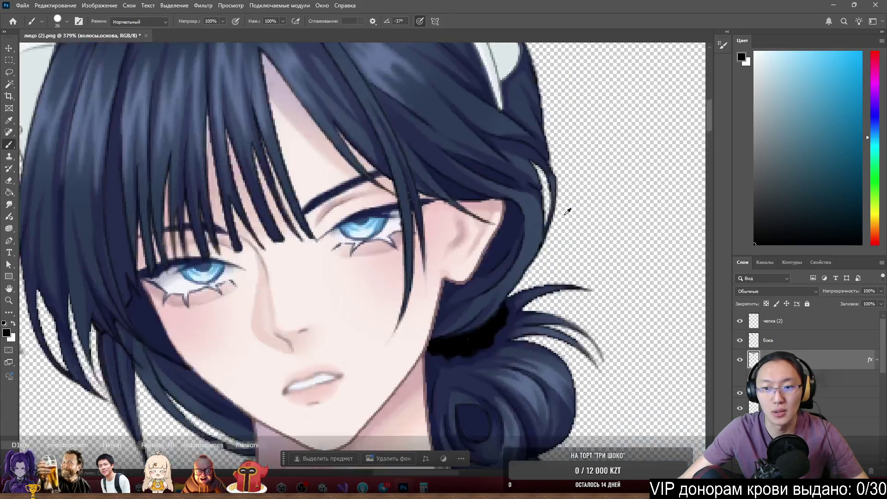
scroll(515, 221, down, 5)
scroll(462, 222, up, 3)
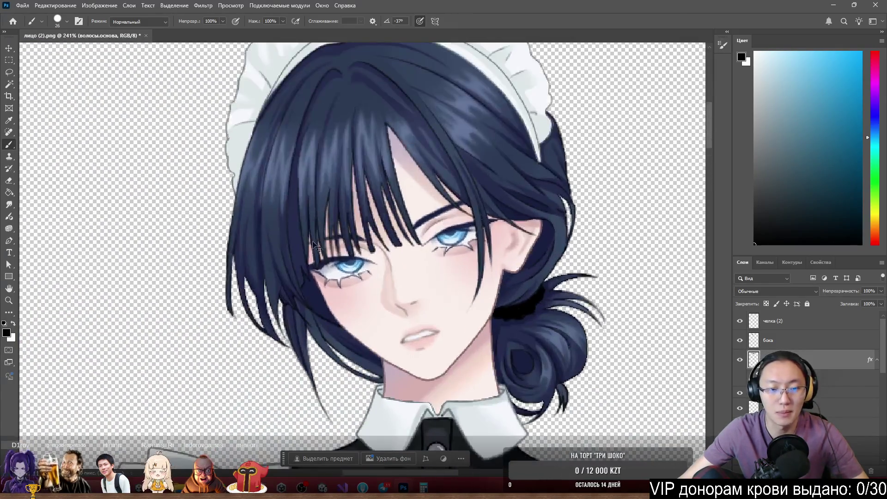
ctrl+click(311, 358)
mouse_move(310, 358)
mouse_down()
mouse_move(326, 364)
mouse_move(305, 369)
mouse_up()
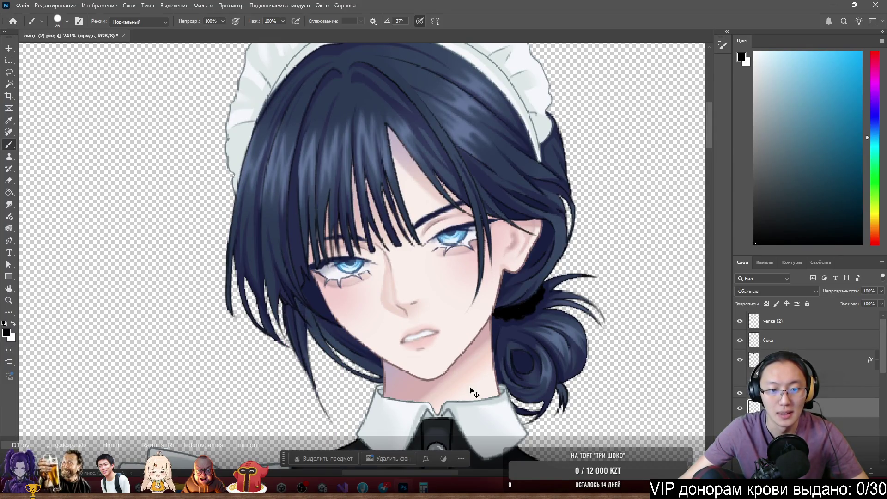
scroll(317, 327, up, 4)
Toggle a hair-strand layer's visibility to compare, then shift the body layer right and down
ctrl+click(326, 351)
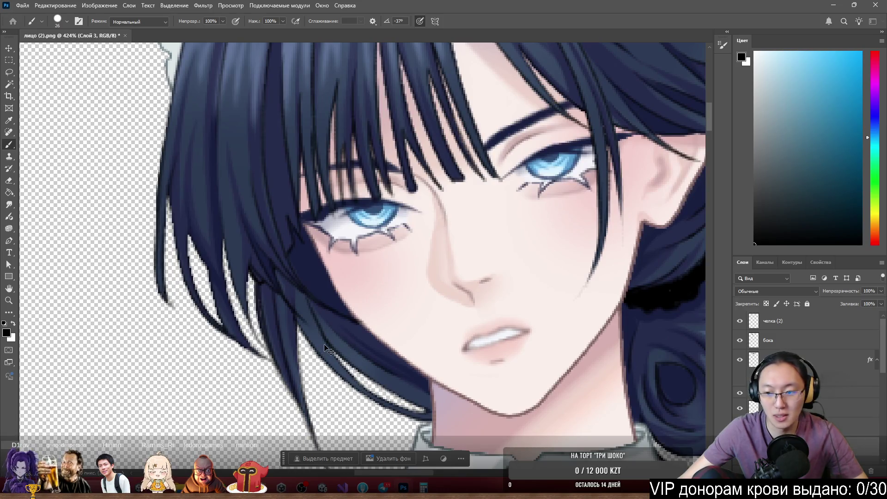
click(740, 409)
click(740, 408)
click(767, 408)
scroll(332, 359, down, 4)
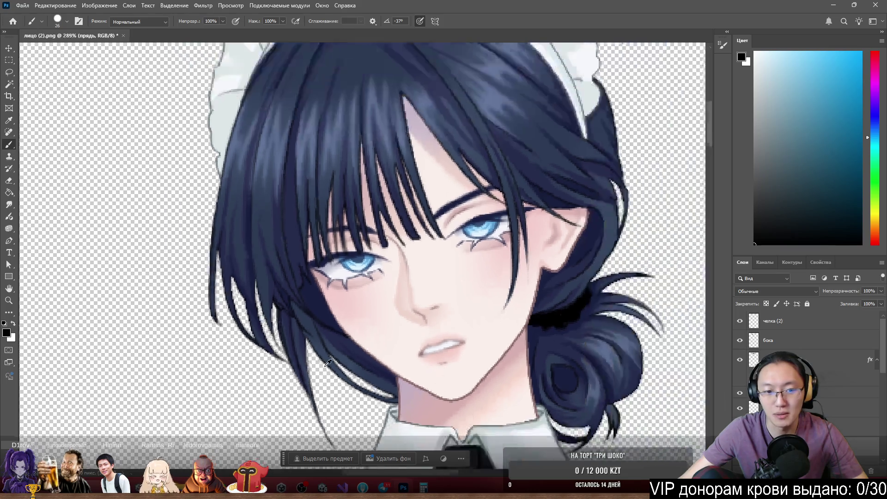
scroll(332, 359, down, 5)
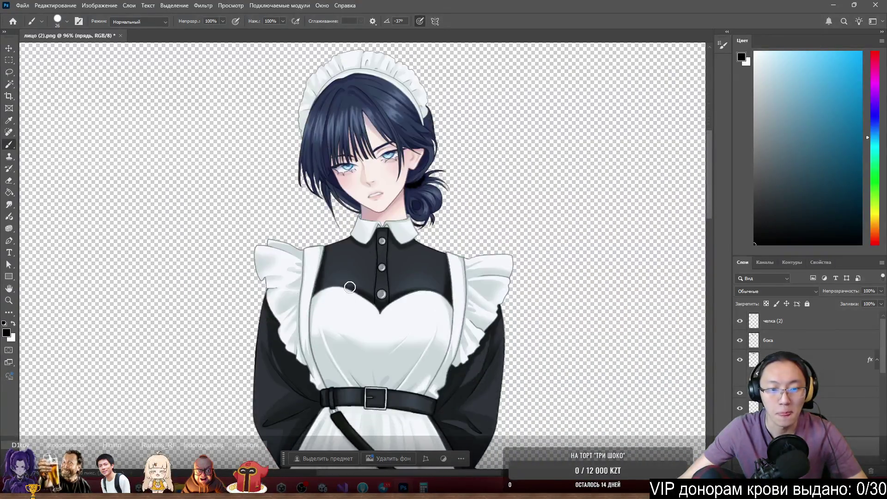
drag(389, 260, 417, 282)
Undo the accidental body-layer move and review the Слой 2 and платье layers down to the hem
key(ctrl+z)
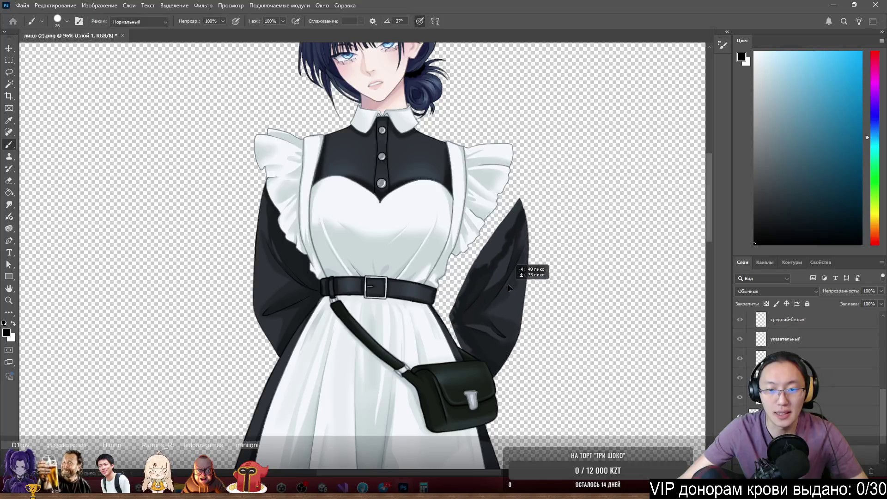
ctrl+click(344, 283)
scroll(344, 283, up, 2)
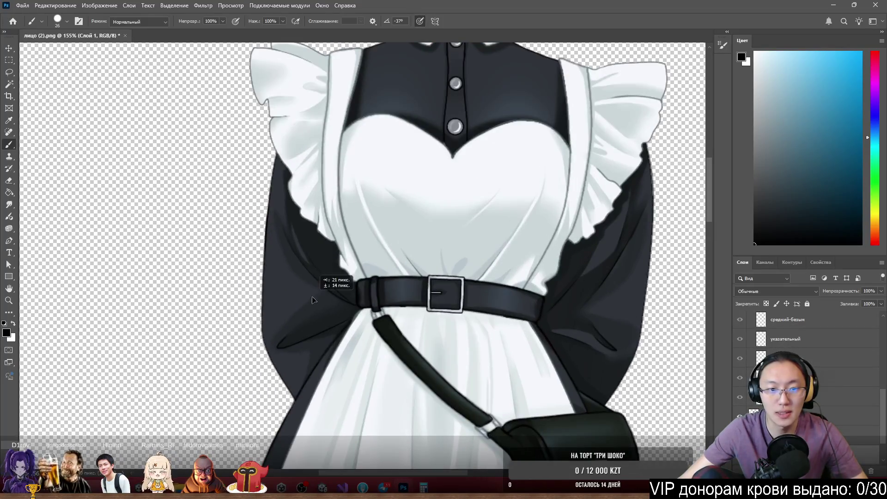
scroll(528, 249, down, 3)
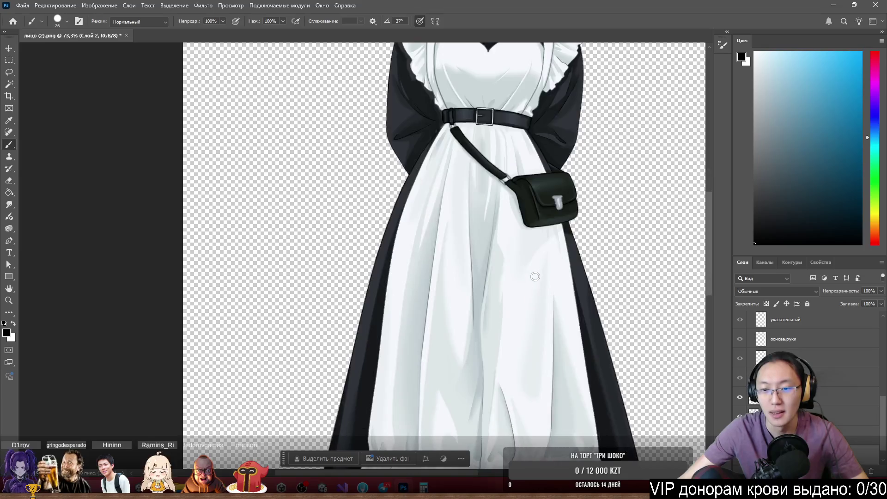
ctrl+click(543, 299)
scroll(580, 319, down, 3)
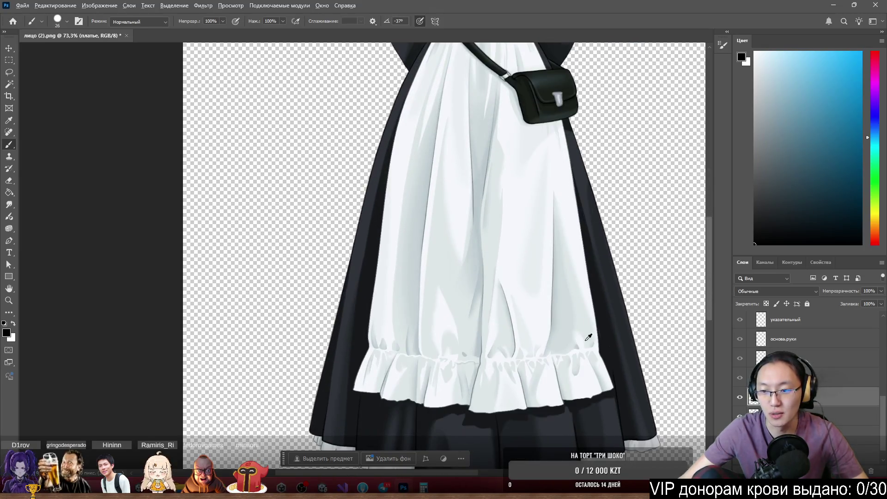
scroll(580, 341, down, 2)
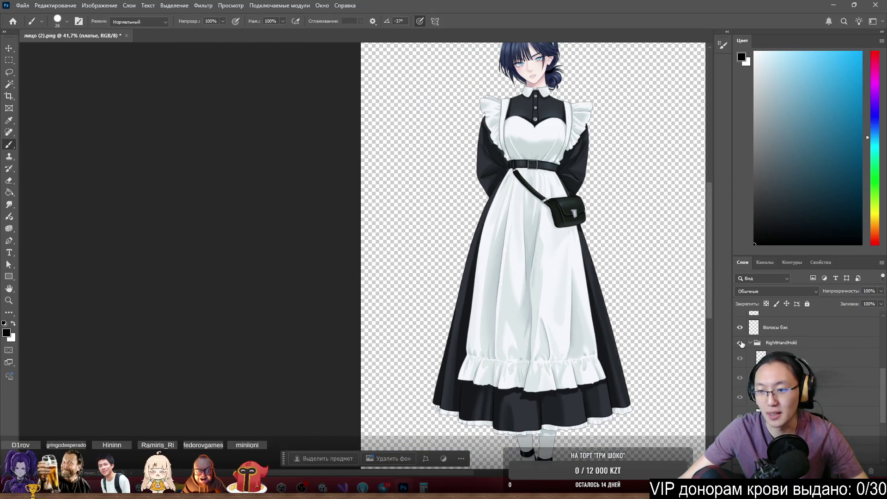
Show the RightHandHold group and toggle the right sleeve off and on to compare
click(740, 343)
click(740, 414)
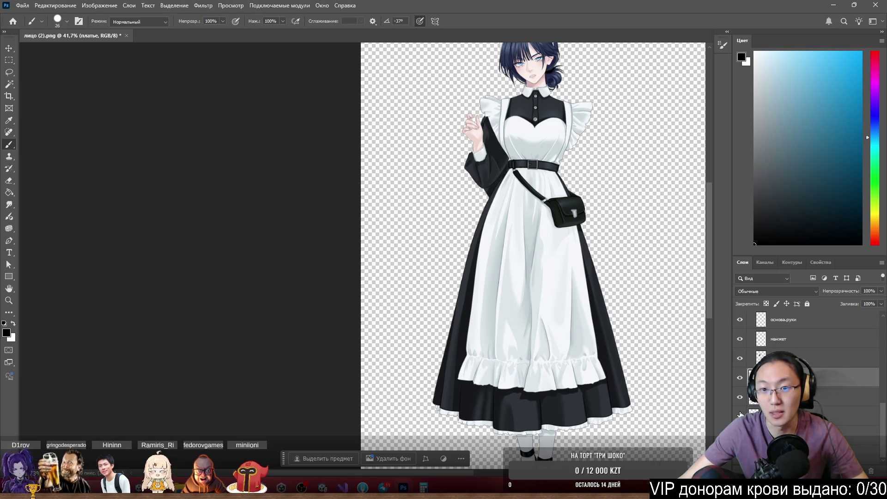
click(741, 414)
scroll(570, 121, up, 4)
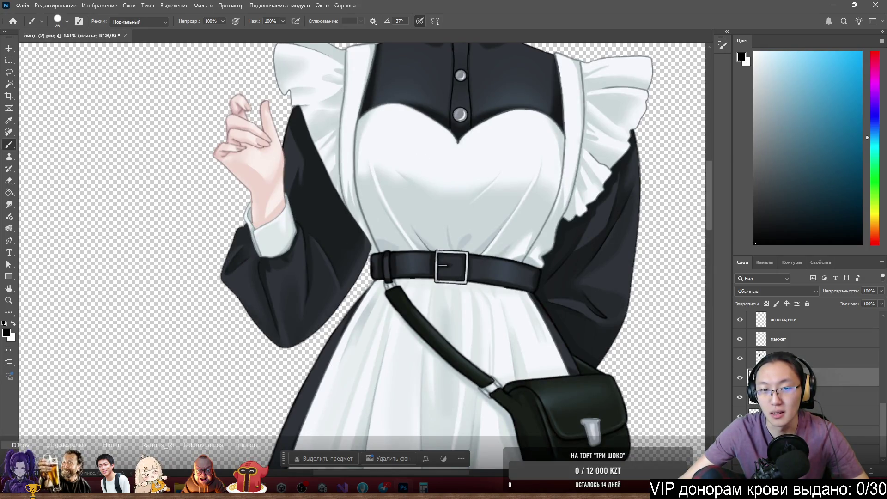
Select the рукав (3) sleeve layer and the one below, then zoom out to the full figure
click(814, 358)
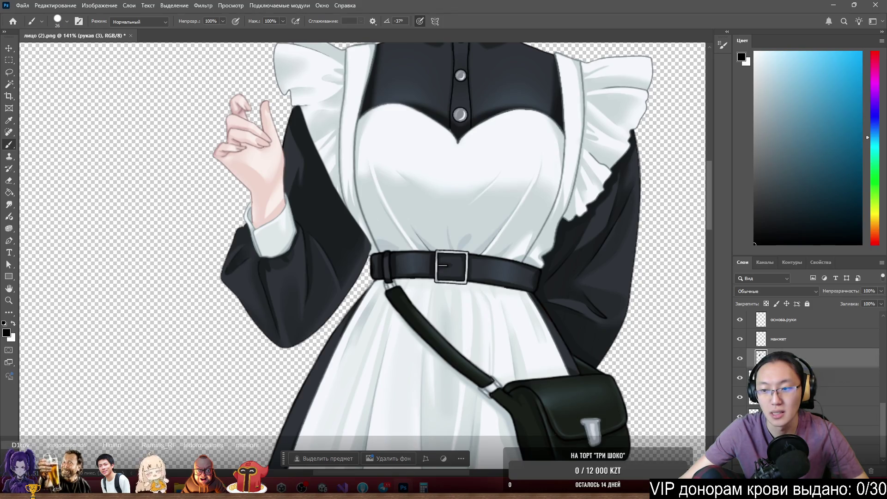
click(813, 377)
scroll(462, 323, down, 2)
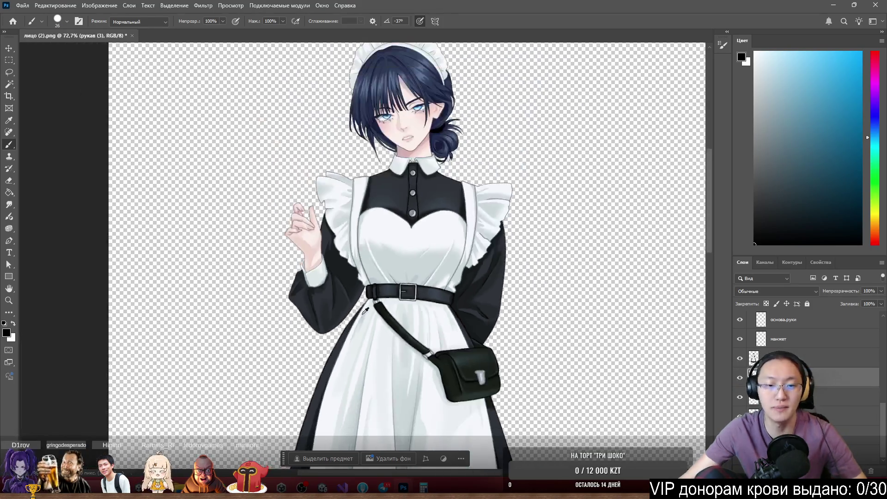
scroll(319, 270, up, 1)
scroll(399, 311, down, 2)
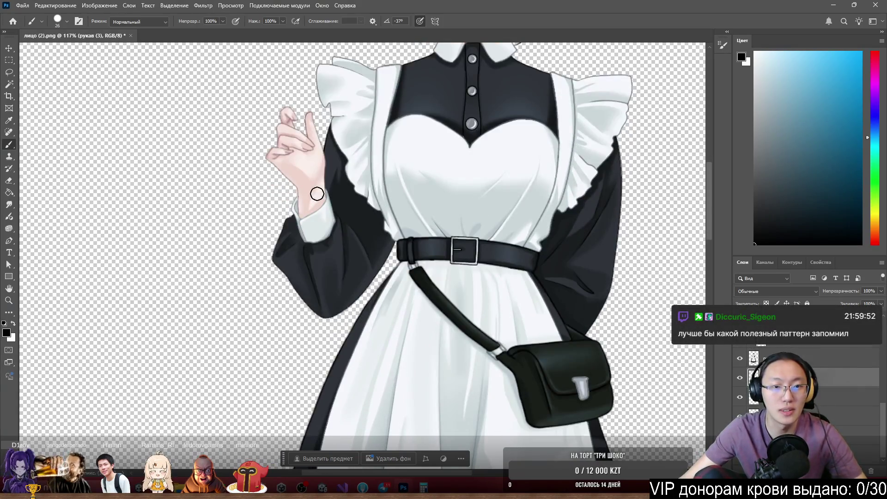
scroll(254, 144, up, 3)
scroll(251, 147, down, 4)
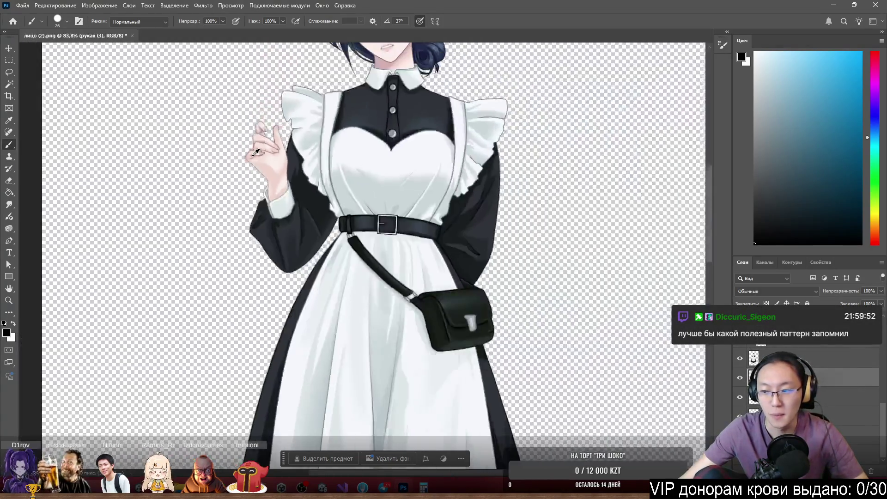
scroll(256, 151, down, 3)
scroll(373, 254, down, 1)
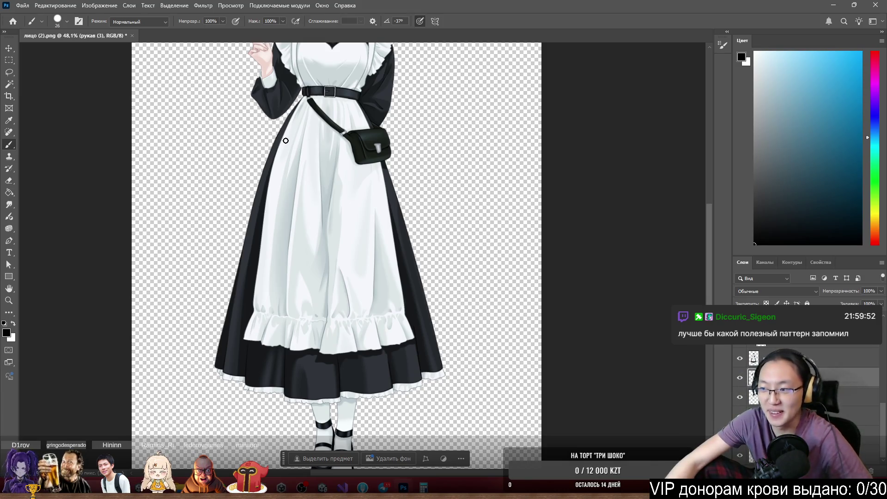
scroll(314, 264, down, 2)
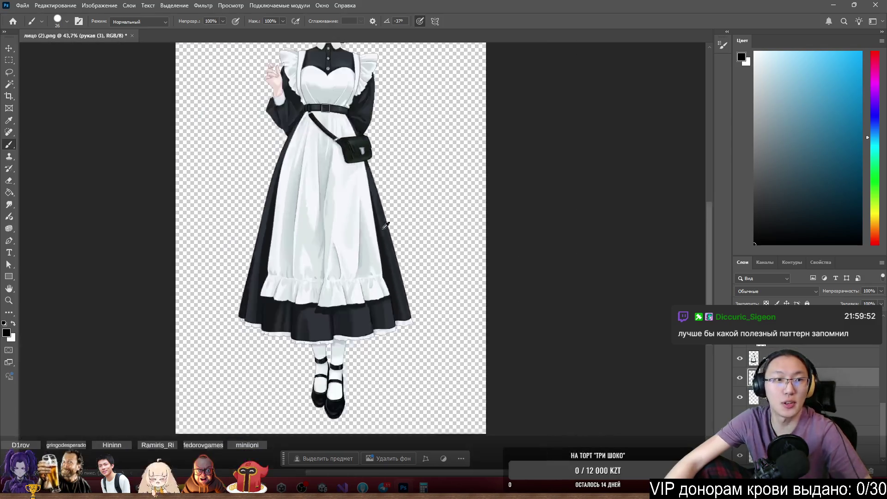
scroll(427, 261, down, 1)
Save the document as Ulyana.psb on the Desktop with maximum compatibility, then restore the window
click(32, 4)
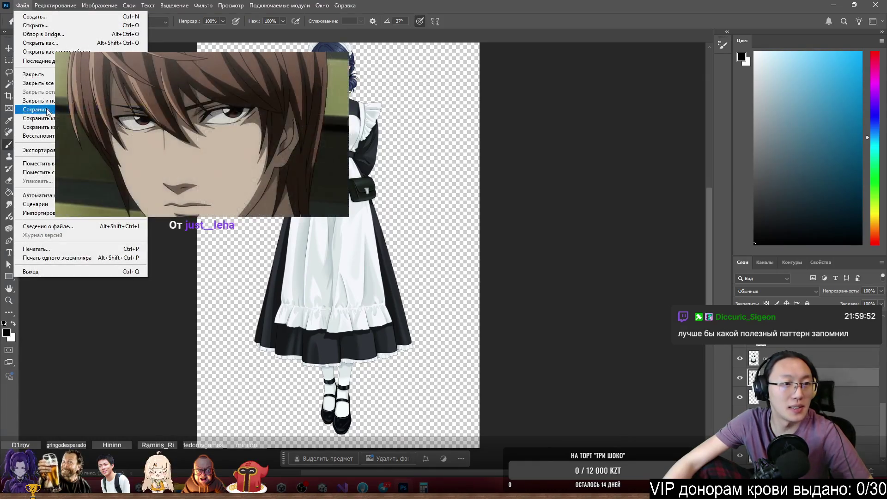
click(37, 121)
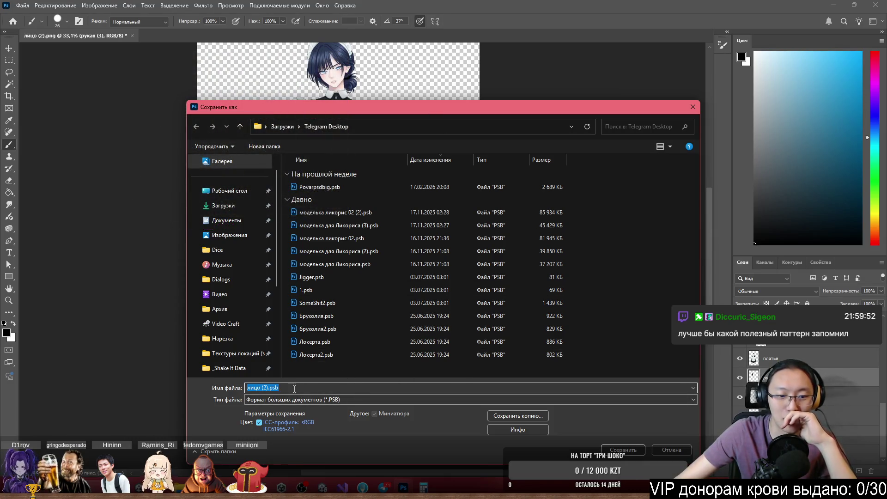
text(В)
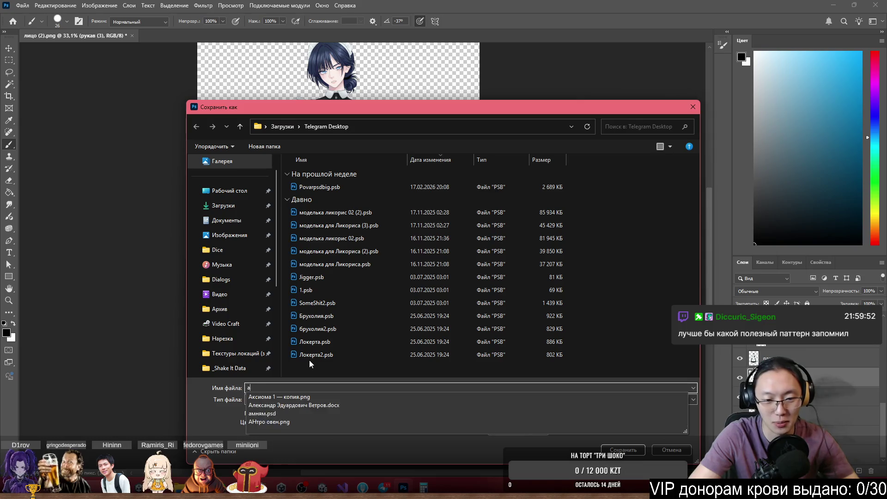
key(BackSpace)
text(UI)
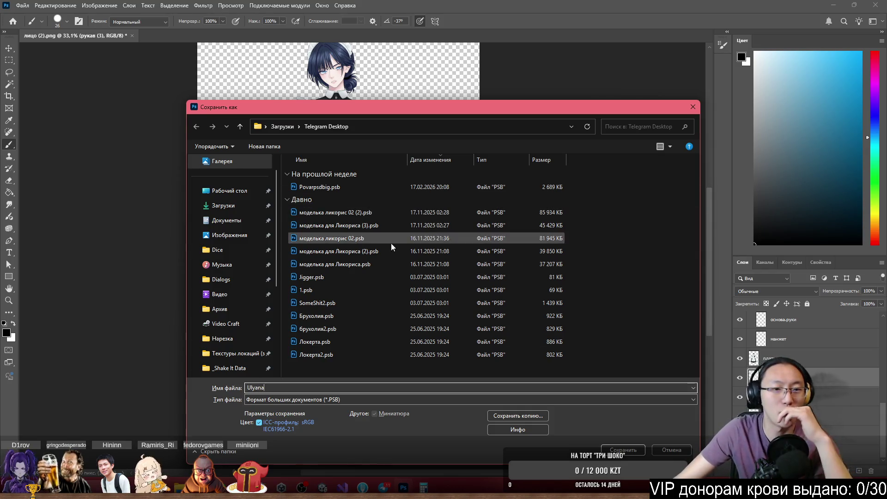
click(244, 199)
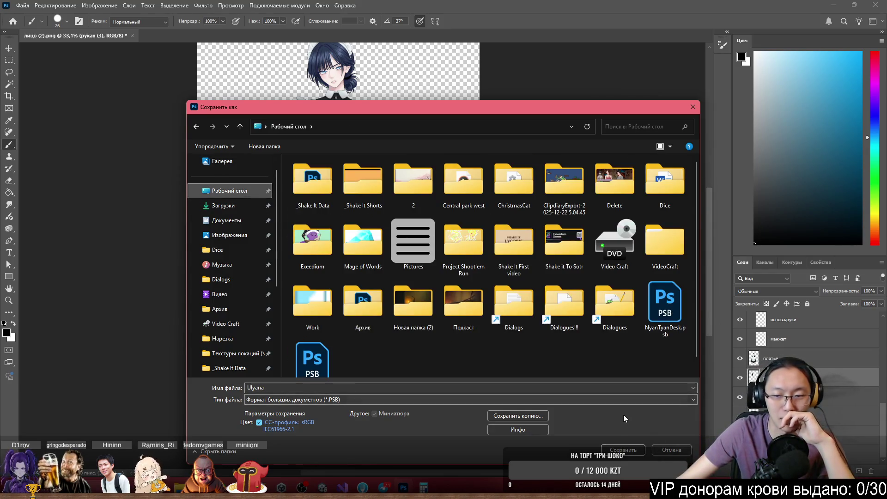
click(632, 451)
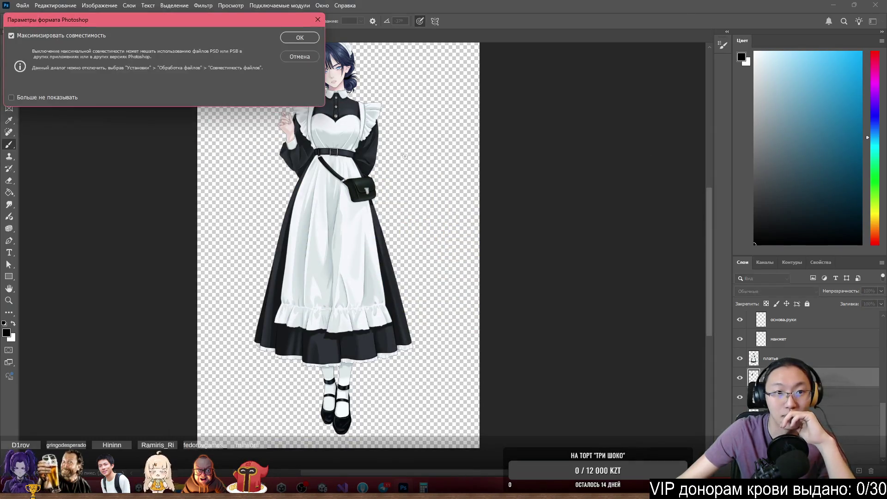
click(300, 39)
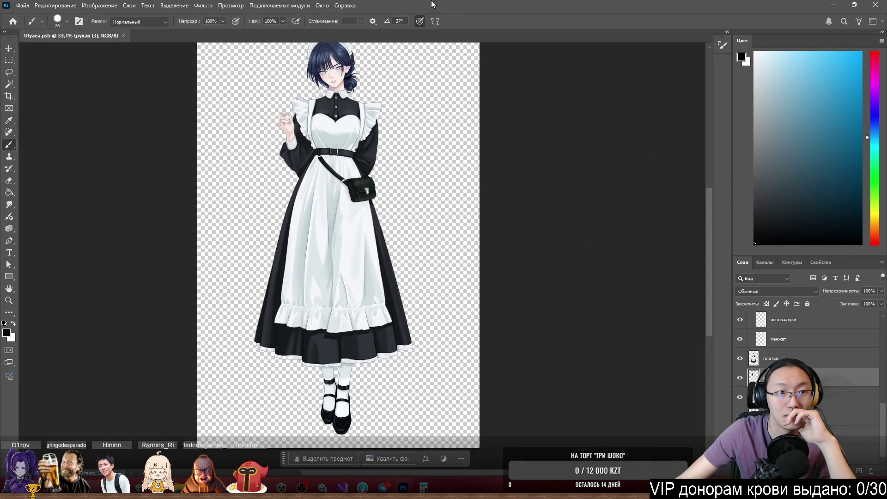
double_click(484, 4)
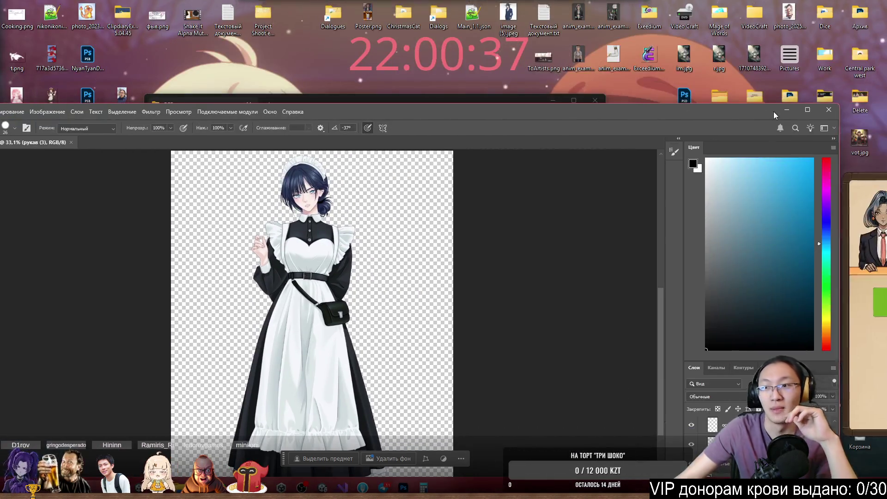
Close Photoshop and open twitch.tv in Chrome from the 'tw' address suggestion
click(826, 111)
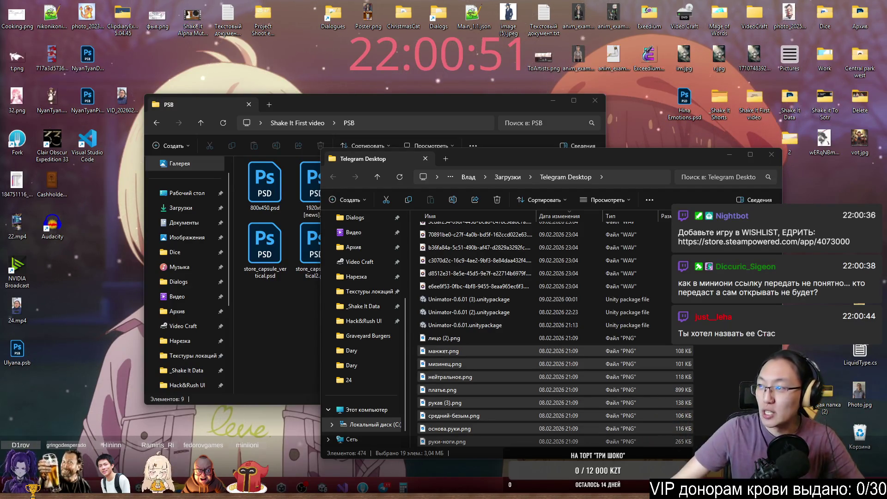
text(tw)
key(Return)
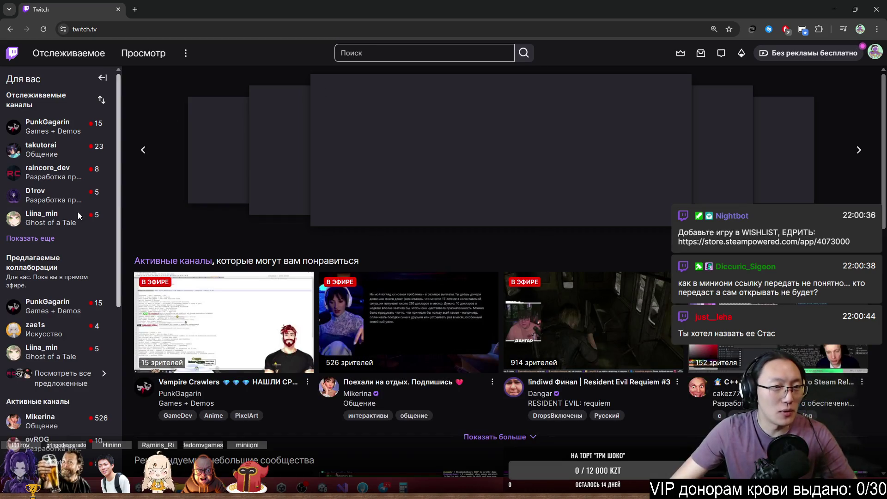
Expand the followed-channels sidebar with Показать еще
click(49, 240)
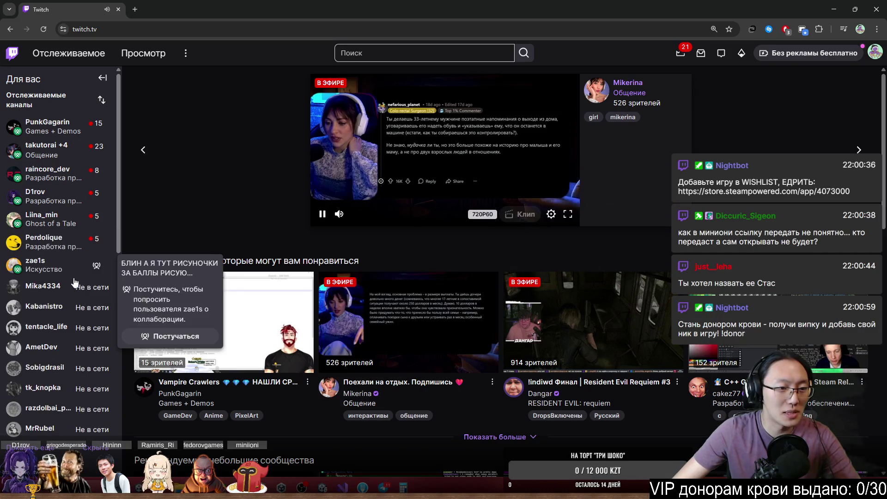